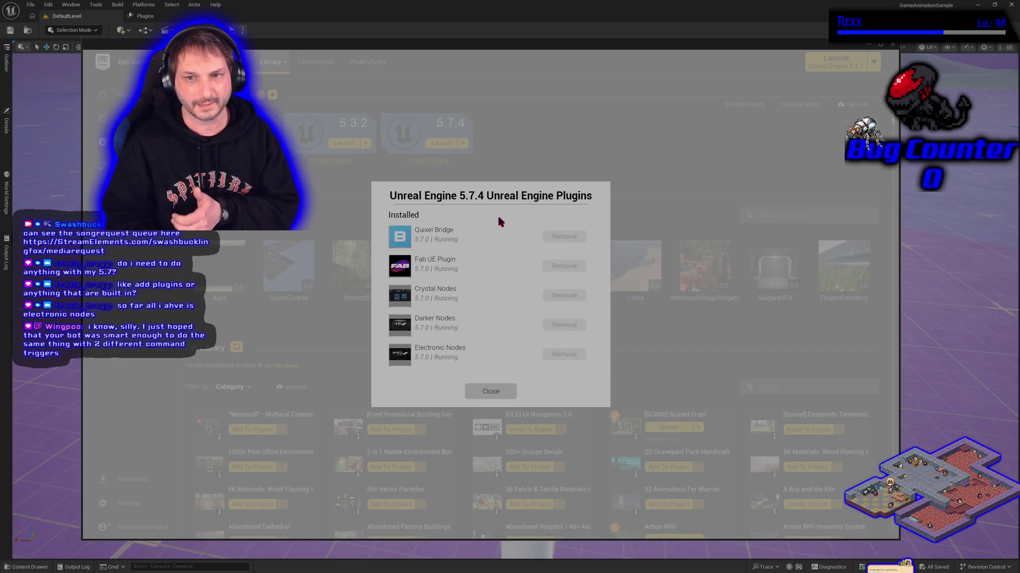
# Step: Close the Unreal Engine 5.7.4 installed plugins list and leave the Epic Games Launcher
pyautogui.click(489, 385)
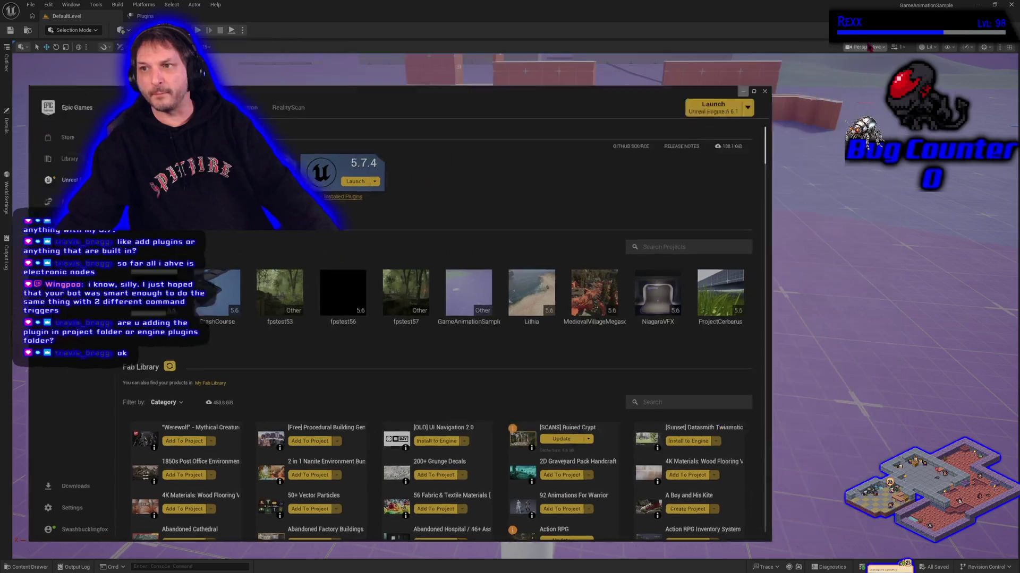
pyautogui.hotkey('alt', 'Tab')
# Step: Tilt the viewport down toward the floor and pull back from the Mover Only actor
pyautogui.moveTo(510, 286)
pyautogui.mouseDown()
pyautogui.moveTo(468, 329)
pyautogui.moveTo(467, 371)
pyautogui.mouseUp()
pyautogui.moveTo(391, 280); pyautogui.dragTo(391, 314)
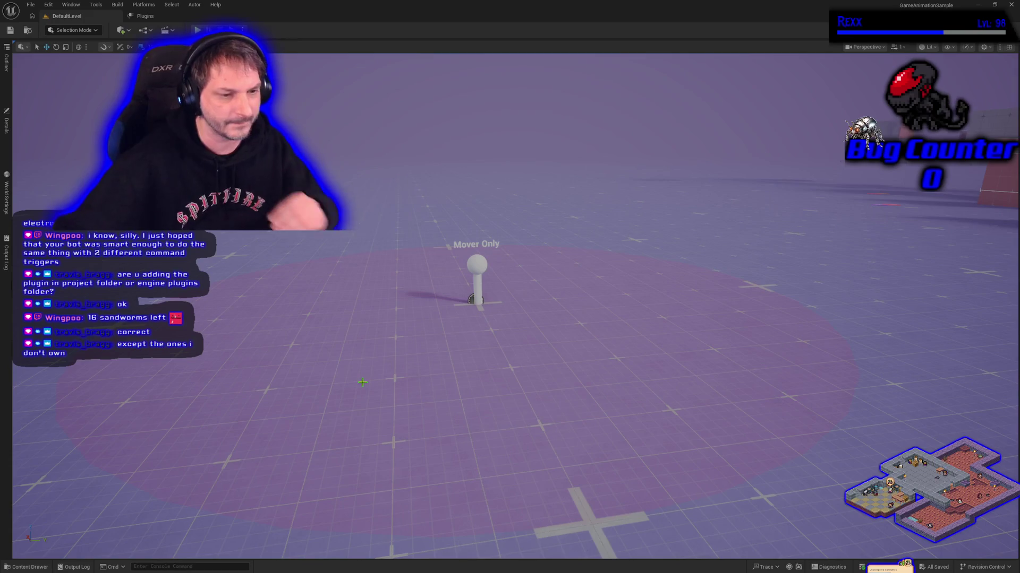
# Step: Fly across the level to the logo area and select the Level Style Dark pad
pyautogui.moveTo(363, 383)
pyautogui.mouseDown()
pyautogui.moveTo(329, 382)
pyautogui.moveTo(404, 380)
pyautogui.moveTo(345, 380)
pyautogui.moveTo(334, 324)
pyautogui.moveTo(334, 255)
pyautogui.moveTo(346, 247)
pyautogui.moveTo(344, 276)
pyautogui.moveTo(344, 249)
pyautogui.moveTo(325, 249)
pyautogui.moveTo(350, 249)
pyautogui.mouseUp()
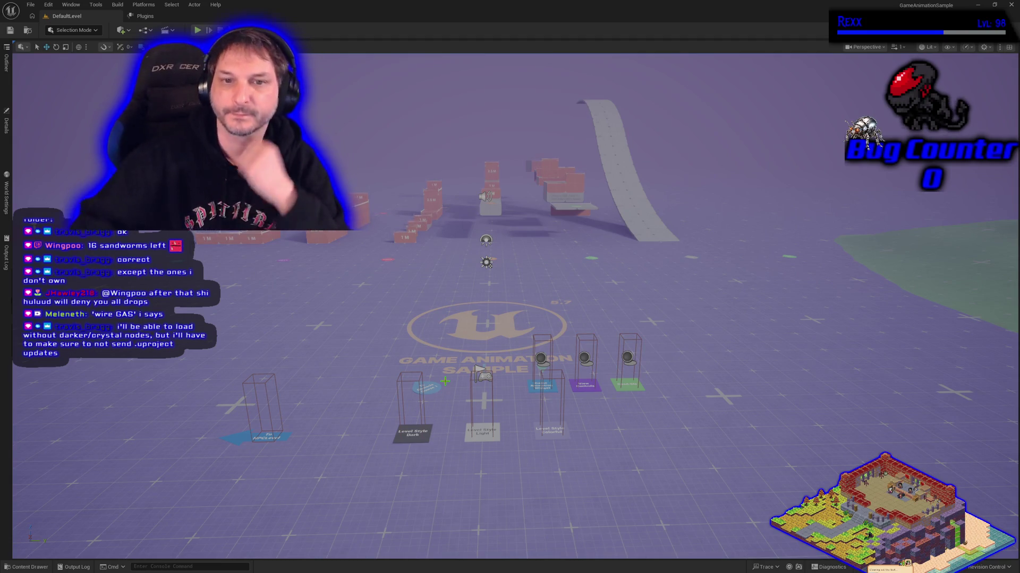
pyautogui.click(409, 438)
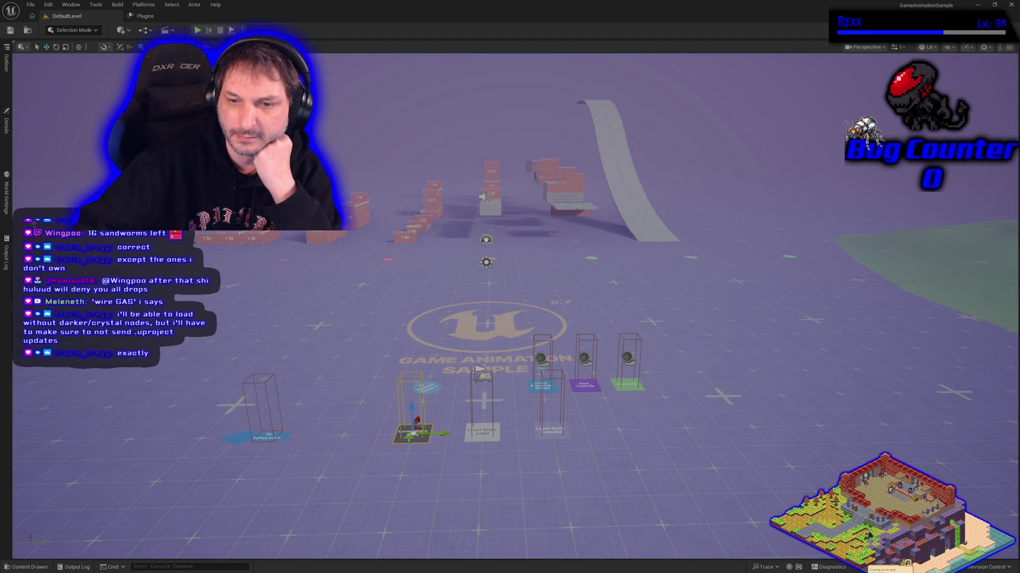
# Step: Switch the level to Dark style and inspect the Game Animation widget's settings down to Pawn Override
pyautogui.click(6, 127)
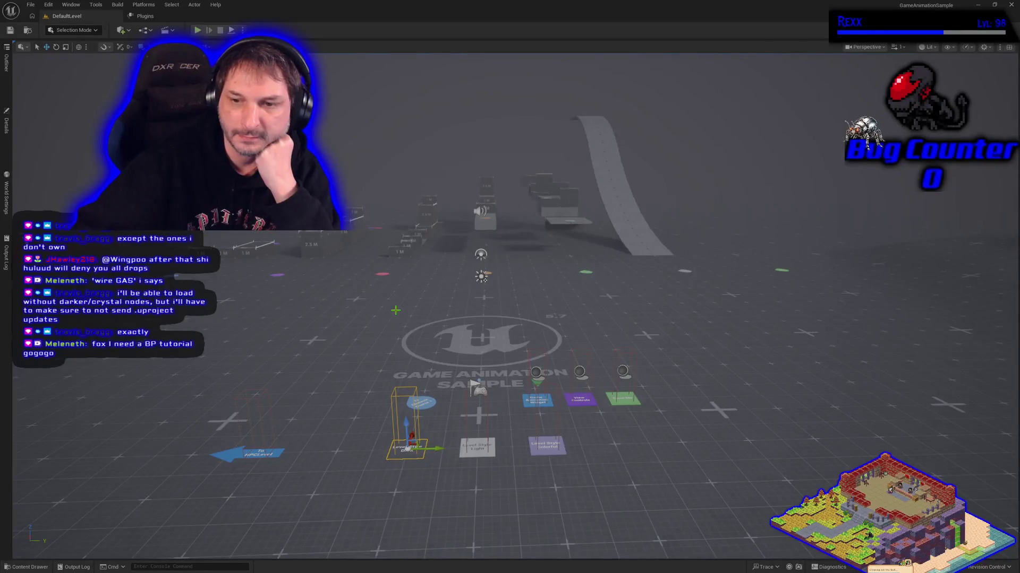
pyautogui.click(534, 402)
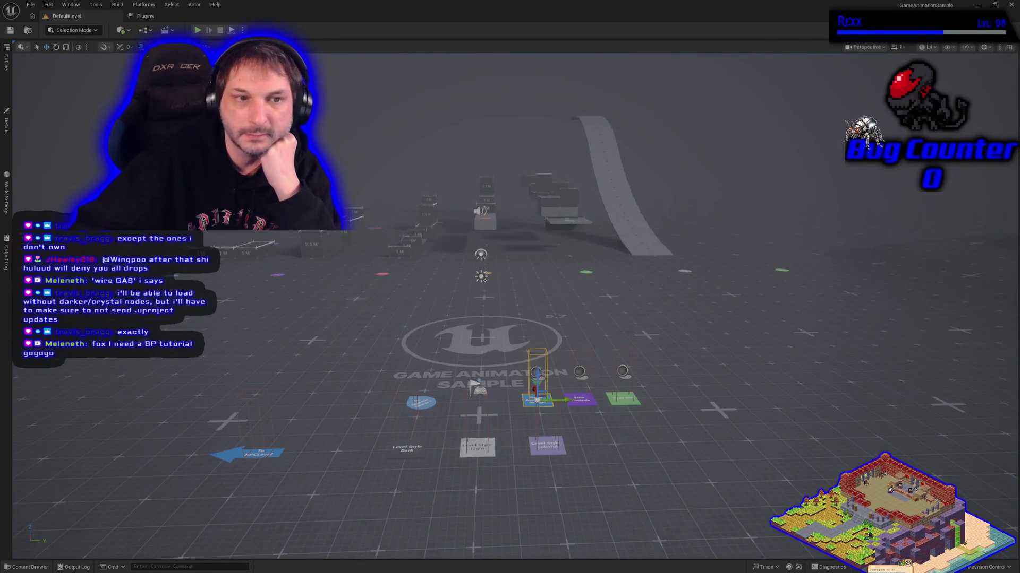
pyautogui.click(6, 123)
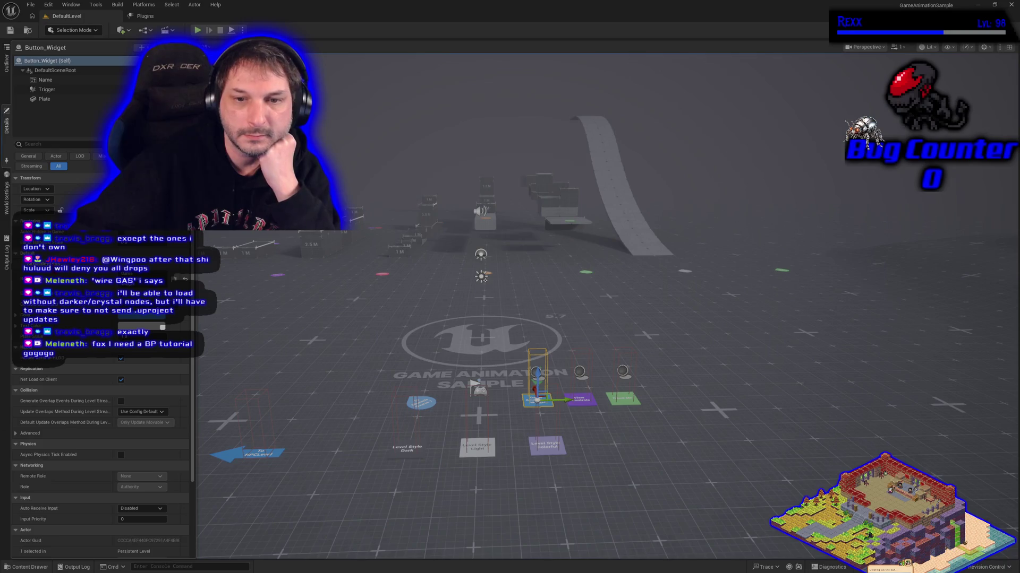
pyautogui.scroll(-3, 404, 345)
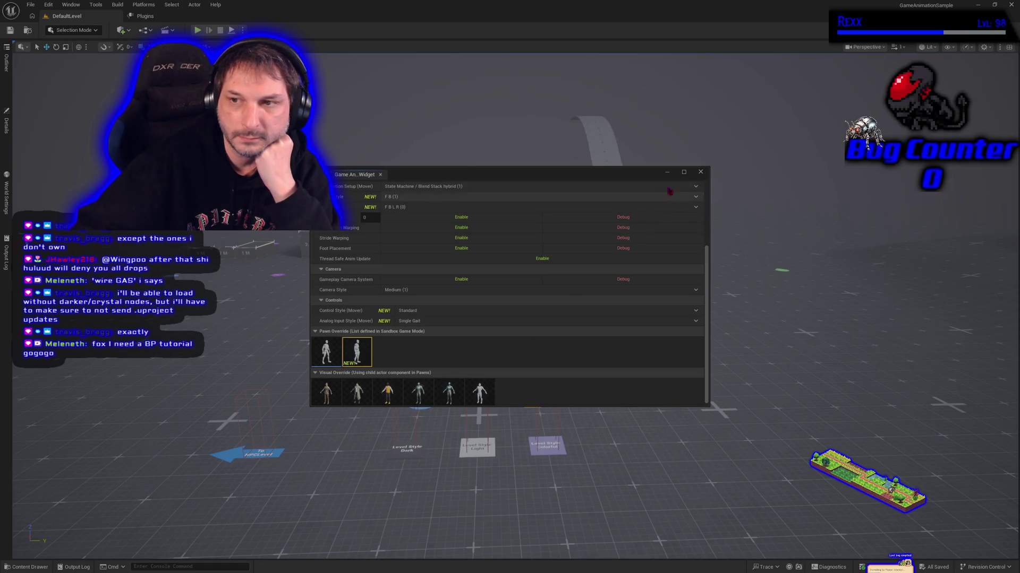
pyautogui.click(701, 172)
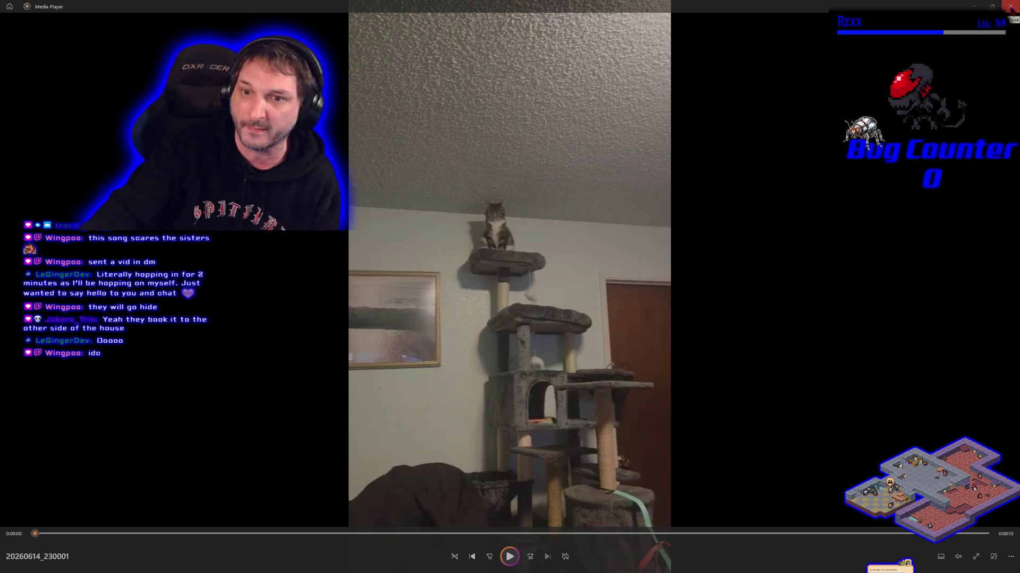
# Step: Close the cat video and orbit the camera around the whole dark-styled level
pyautogui.click(1010, 7)
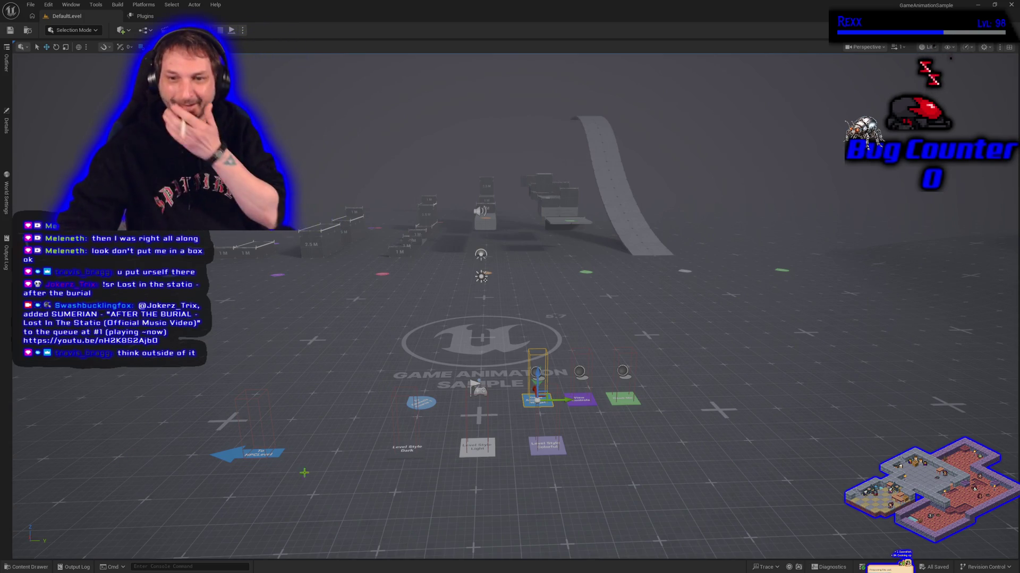
pyautogui.moveTo(625, 451)
pyautogui.mouseDown()
pyautogui.moveTo(646, 471)
pyautogui.moveTo(641, 408)
pyautogui.moveTo(632, 460)
pyautogui.moveTo(622, 449)
pyautogui.mouseUp()
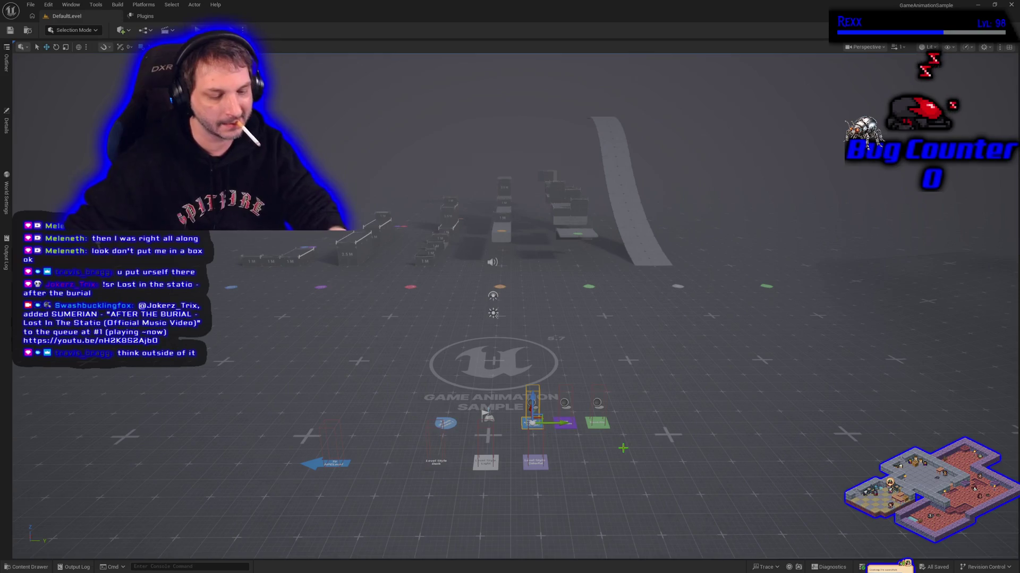
pyautogui.moveTo(703, 400)
pyautogui.mouseDown()
pyautogui.moveTo(733, 440)
pyautogui.moveTo(691, 396)
pyautogui.mouseUp()
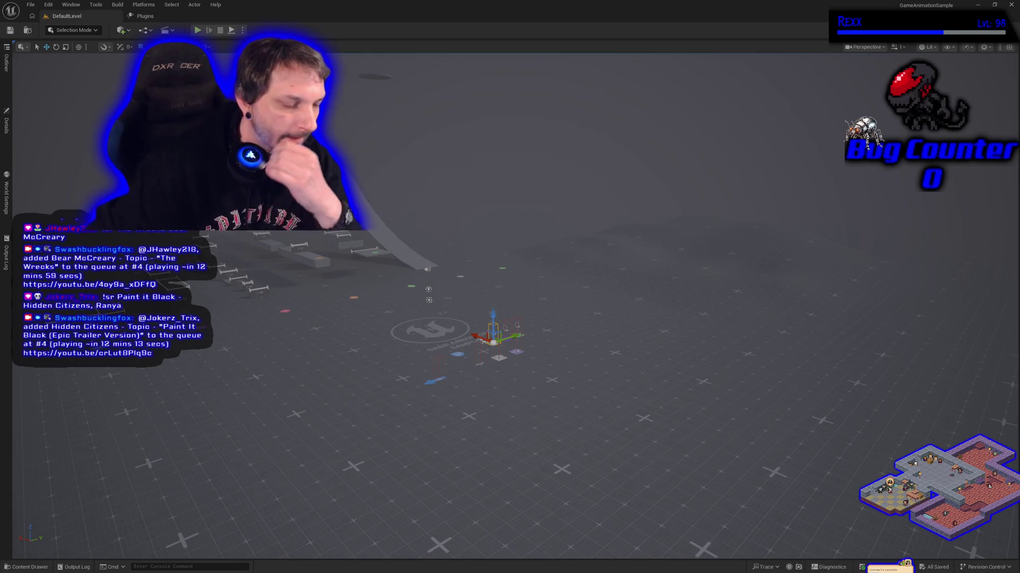
pyautogui.moveTo(510, 320); pyautogui.dragTo(441, 282)
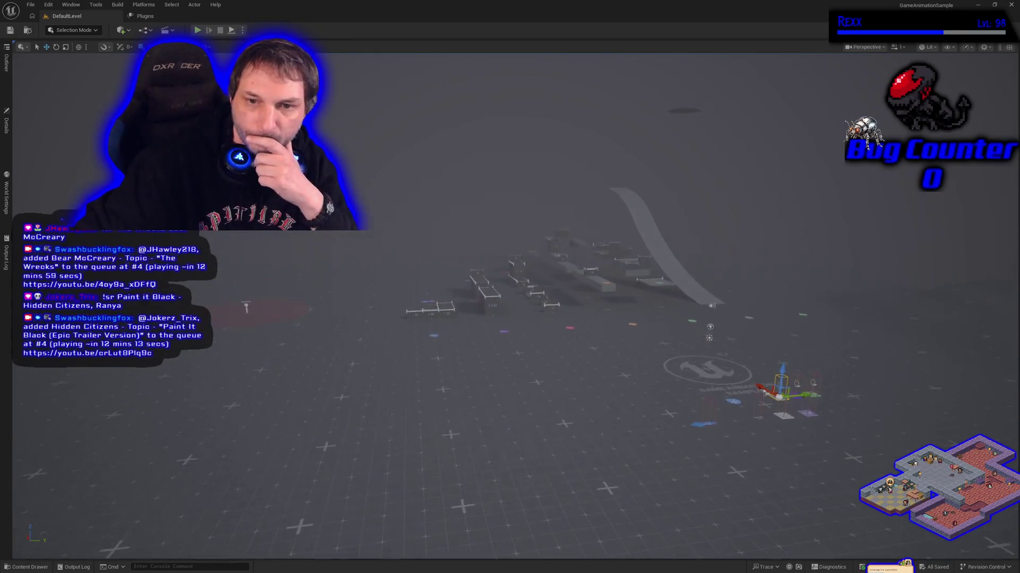
pyautogui.moveTo(340, 306); pyautogui.dragTo(361, 319)
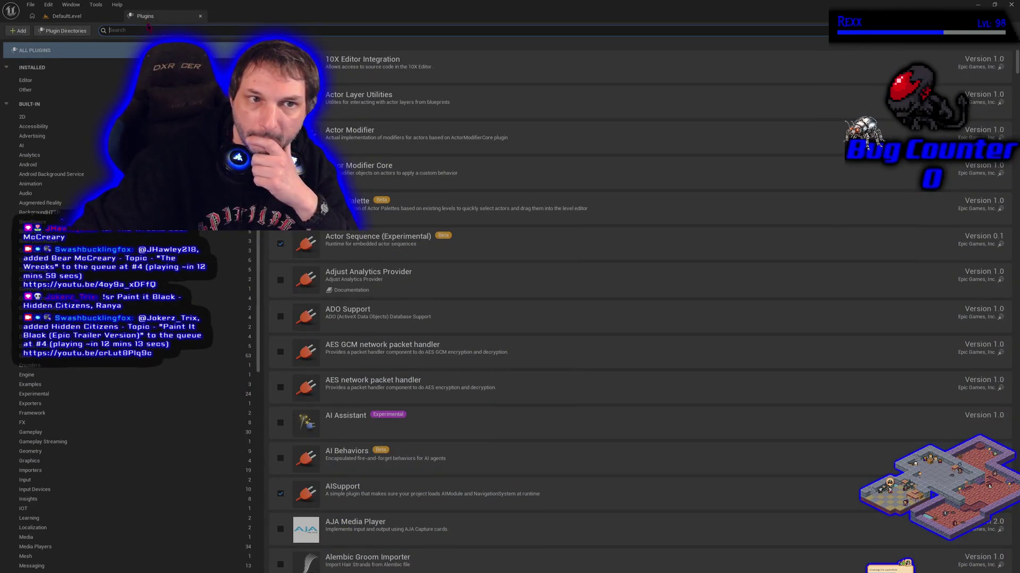
# Step: Browse the installed Other and Editor plugins, including CrystalNodes 1.0, then return to DefaultLevel
pyautogui.click(44, 90)
pyautogui.click(42, 80)
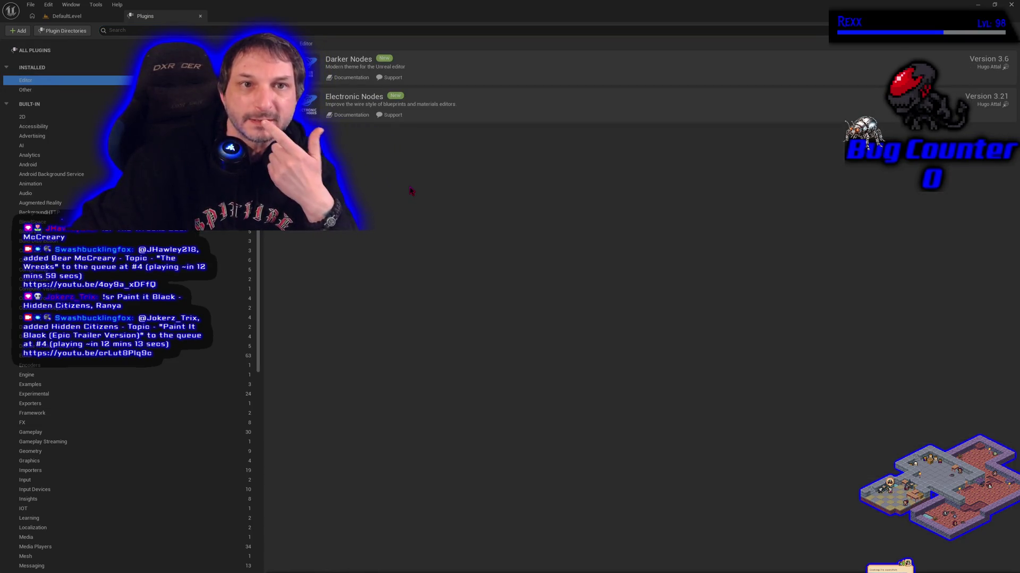
pyautogui.click(86, 92)
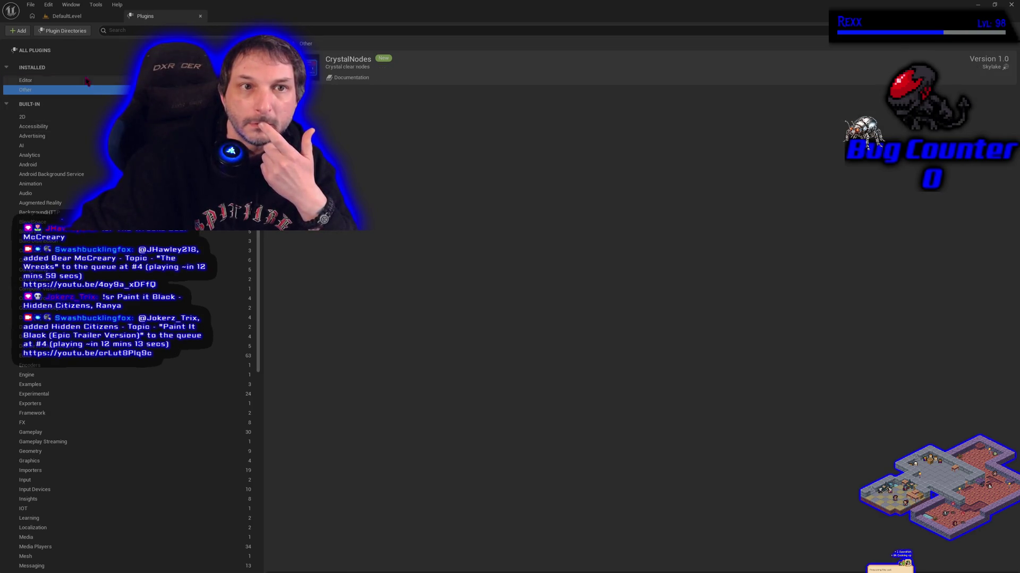
pyautogui.click(88, 17)
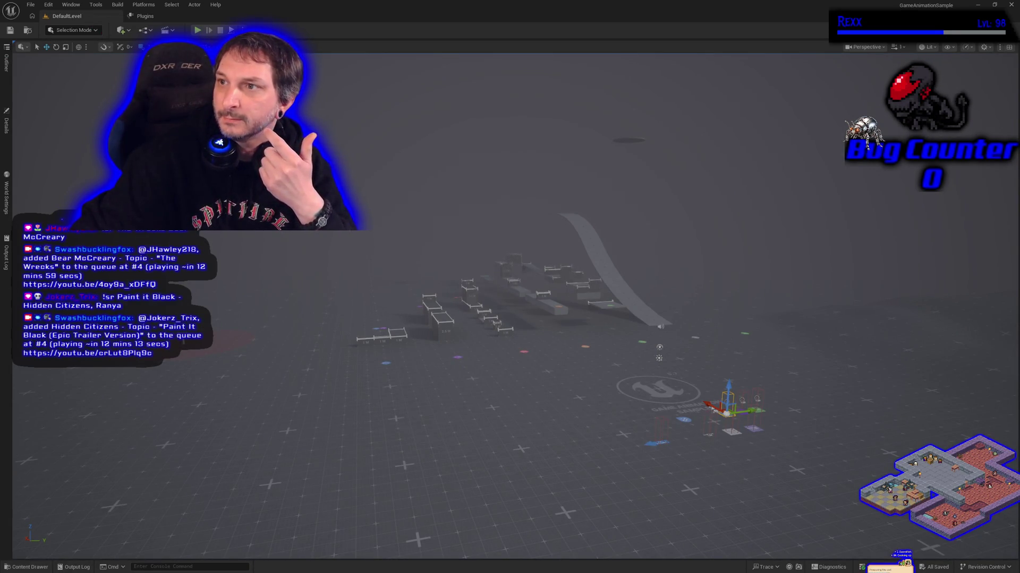
# Step: Turn the camera toward the test course and open the Content Drawer
pyautogui.moveTo(451, 160)
pyautogui.mouseDown()
pyautogui.moveTo(345, 207)
pyautogui.moveTo(436, 210)
pyautogui.moveTo(438, 224)
pyautogui.mouseUp()
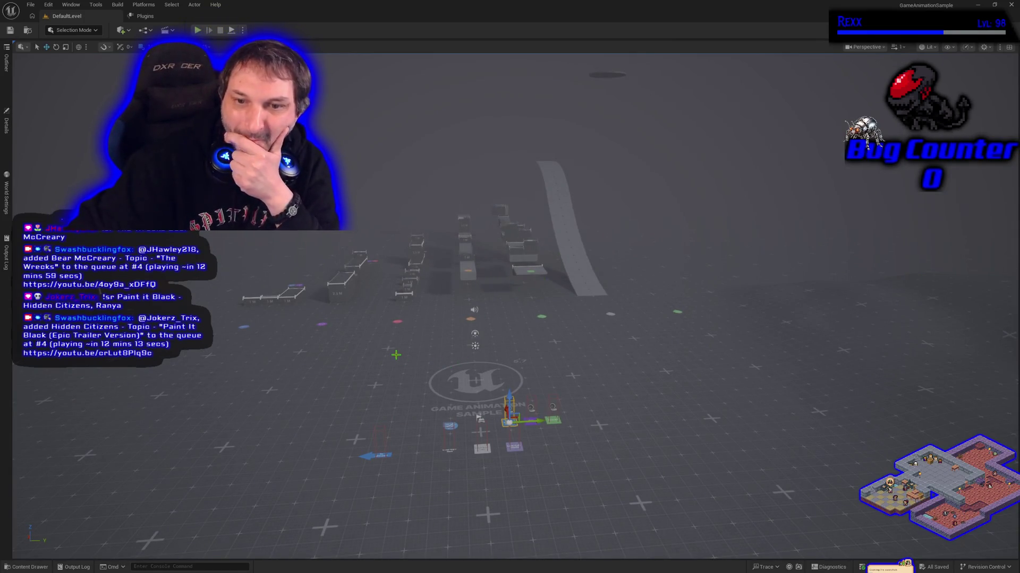
pyautogui.click(26, 567)
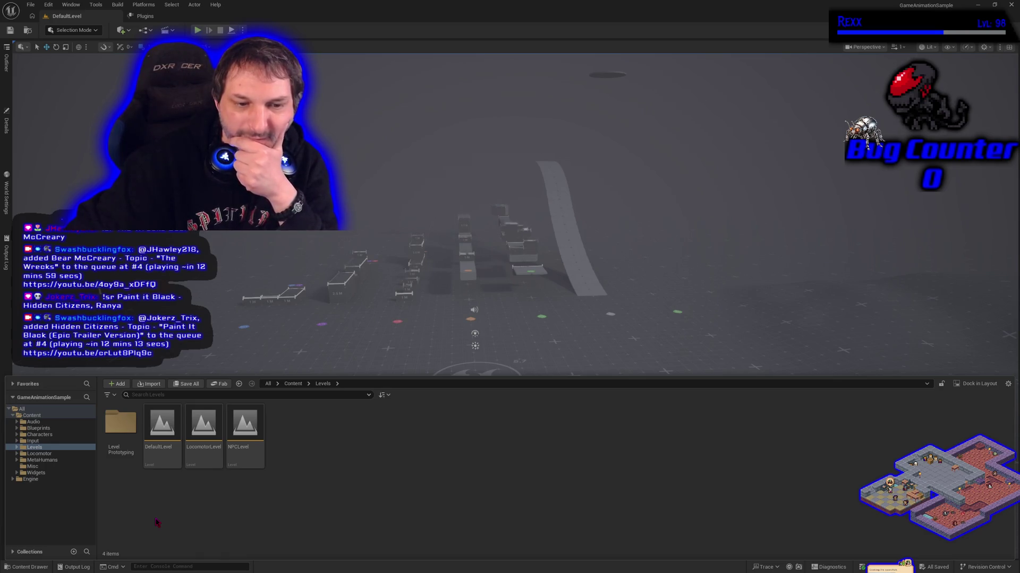
# Step: Step through the Audio, Blueprints, Characters, Input, Levels, Locomotor, MetaHumans and Widgets folders
pyautogui.click(60, 423)
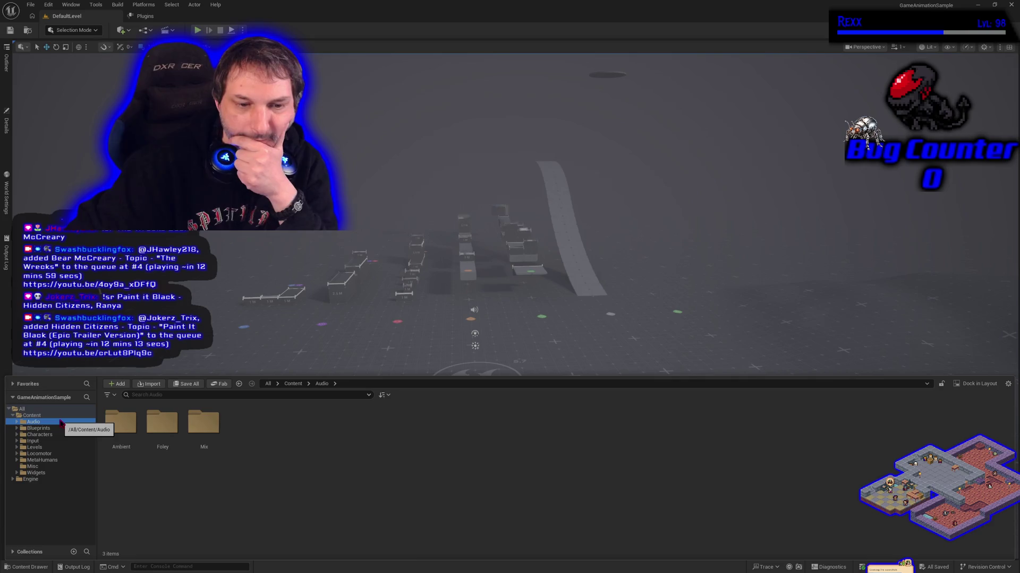
pyautogui.click(60, 428)
pyautogui.click(58, 436)
pyautogui.click(57, 442)
pyautogui.click(59, 448)
pyautogui.click(59, 454)
pyautogui.click(60, 460)
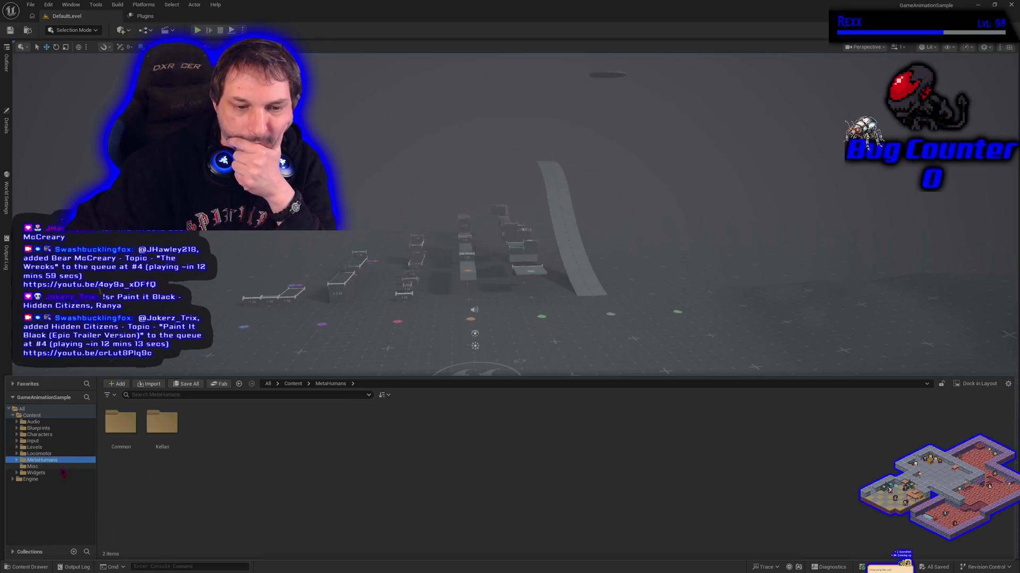
pyautogui.click(60, 468)
pyautogui.click(59, 472)
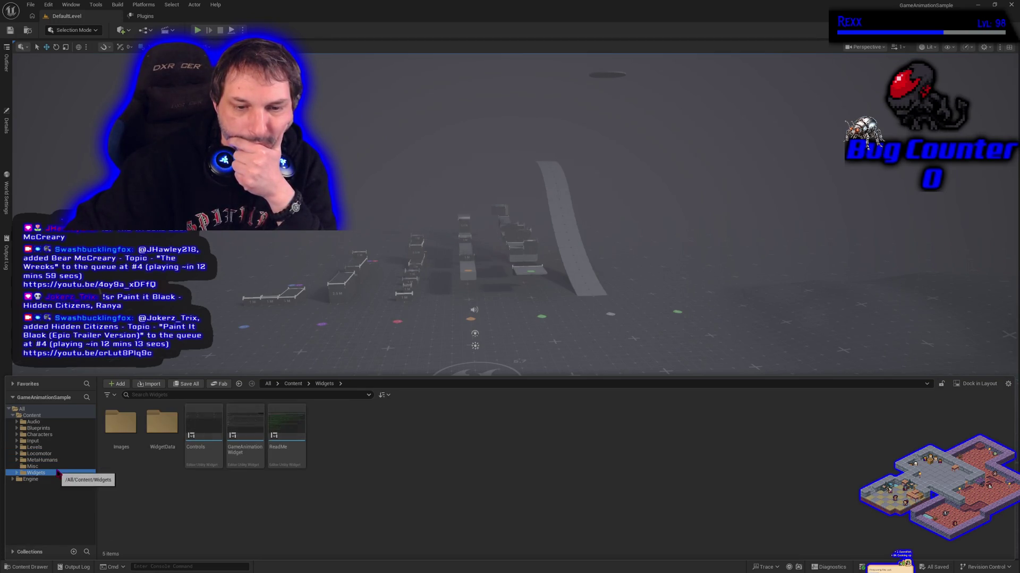
pyautogui.click(272, 533)
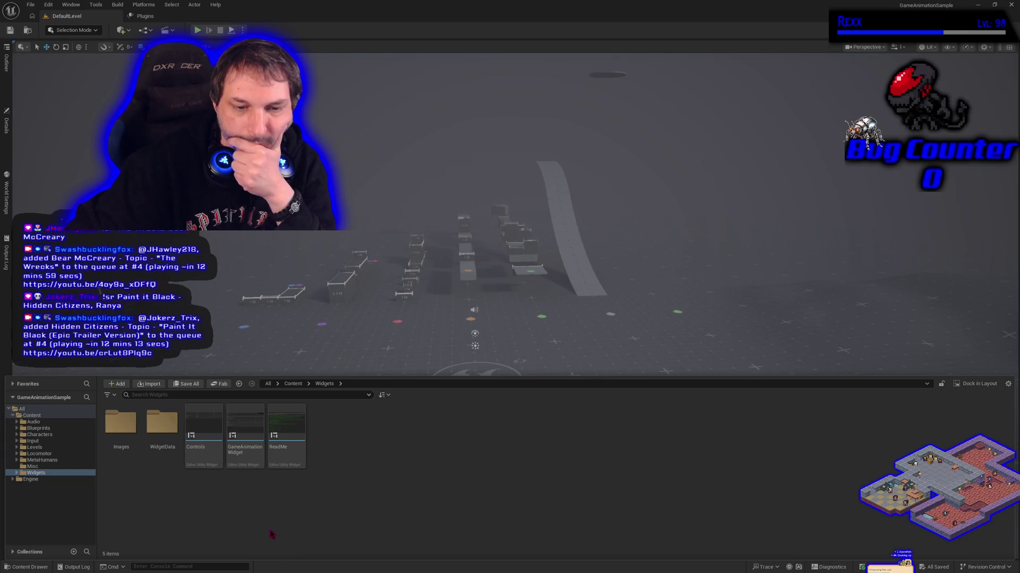
# Step: View Audio's Ambient, Foley and Mix subfolders, then return to the top-level Content folder
pyautogui.click(32, 422)
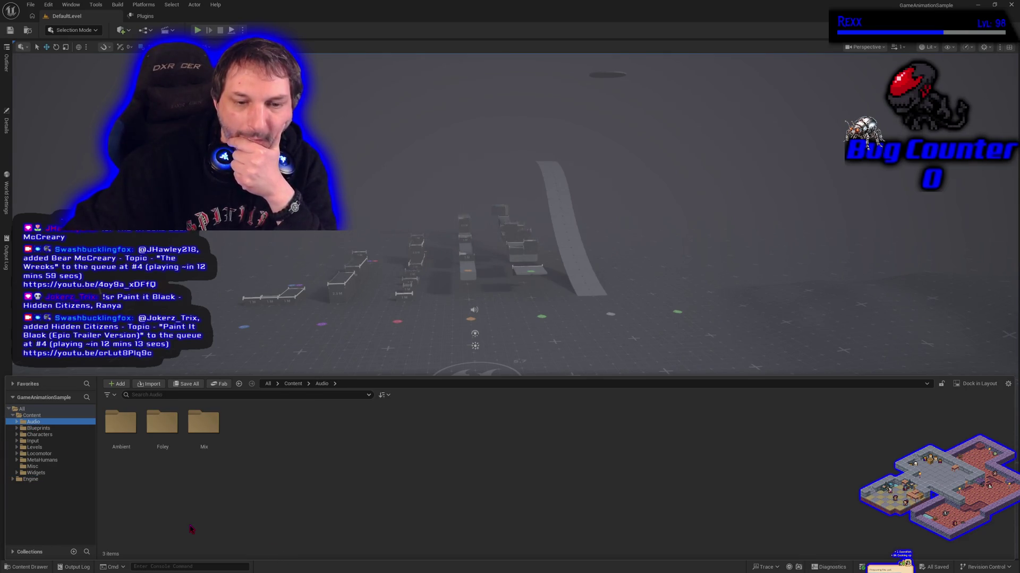
pyautogui.click(163, 440)
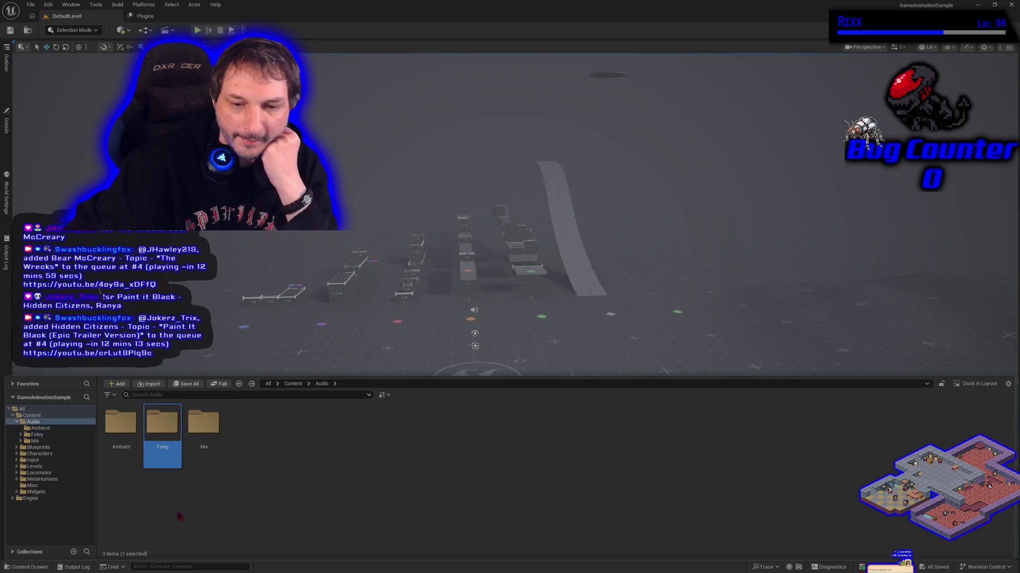
pyautogui.click(40, 427)
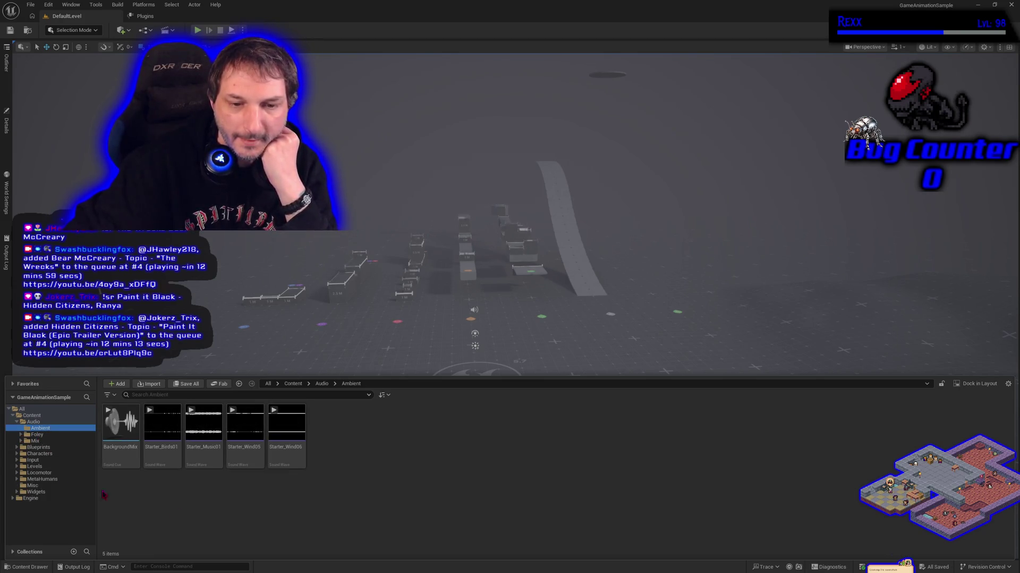
pyautogui.press('Down')
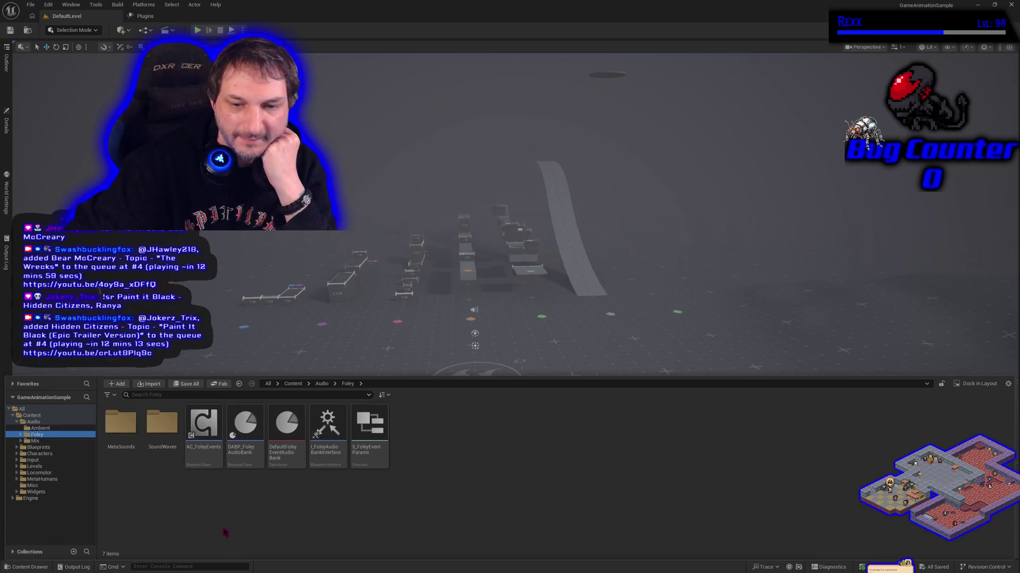
pyautogui.click(51, 441)
pyautogui.click(33, 415)
pyautogui.rightClick(48, 414)
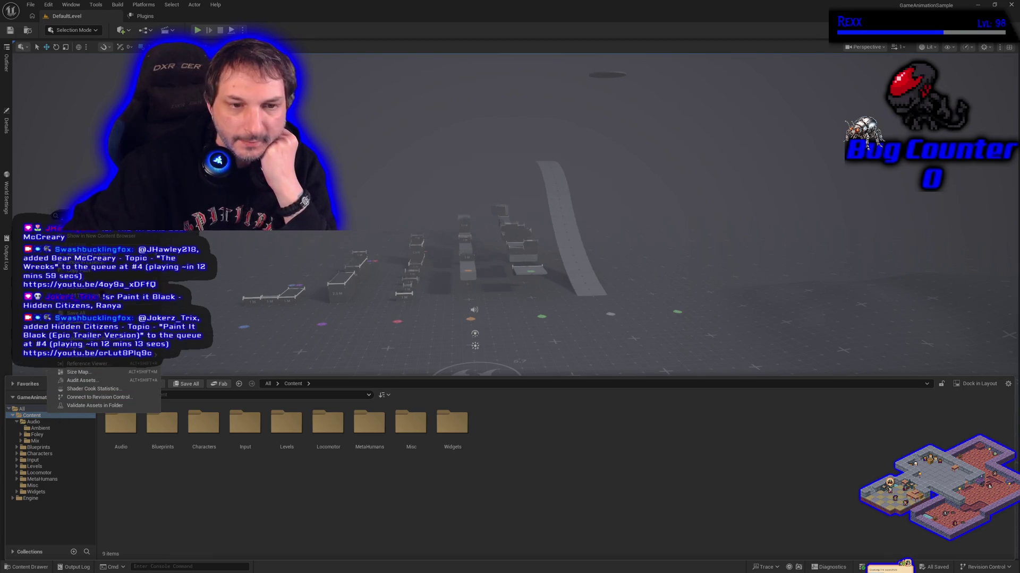
pyautogui.press('Escape')
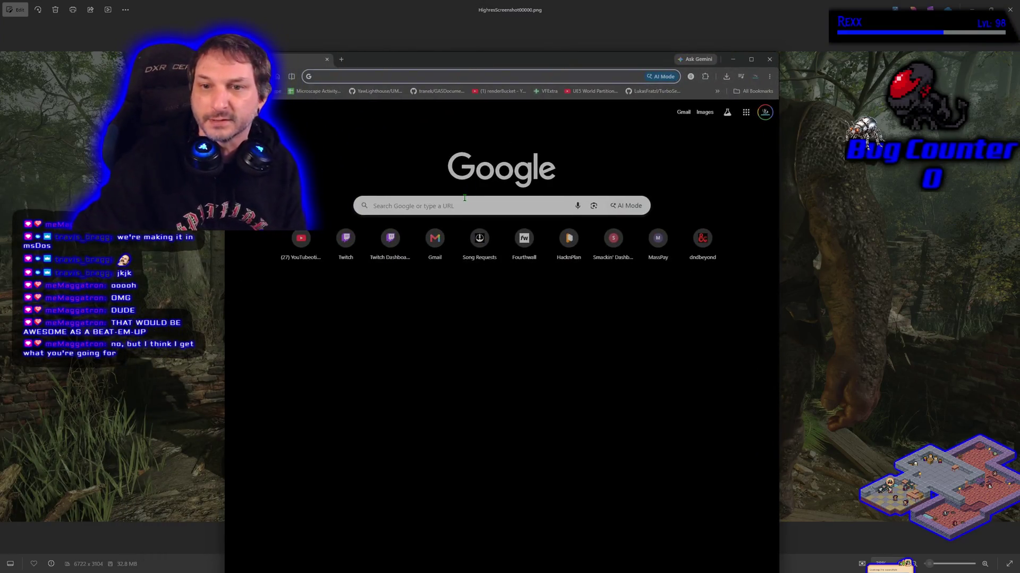
# Step: Run a Google image search for 'golden axe'
pyautogui.click(436, 201)
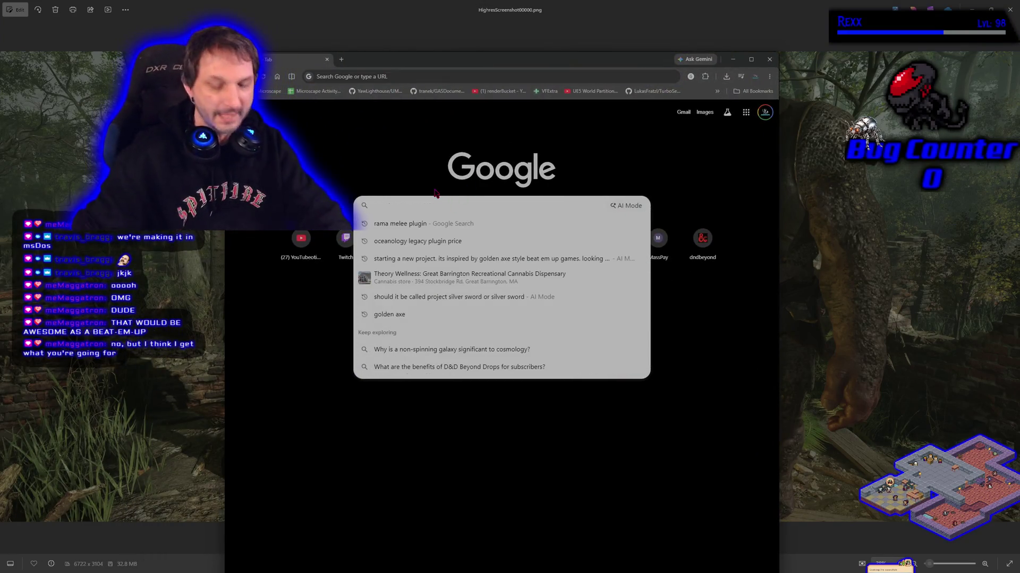
pyautogui.write('golden')
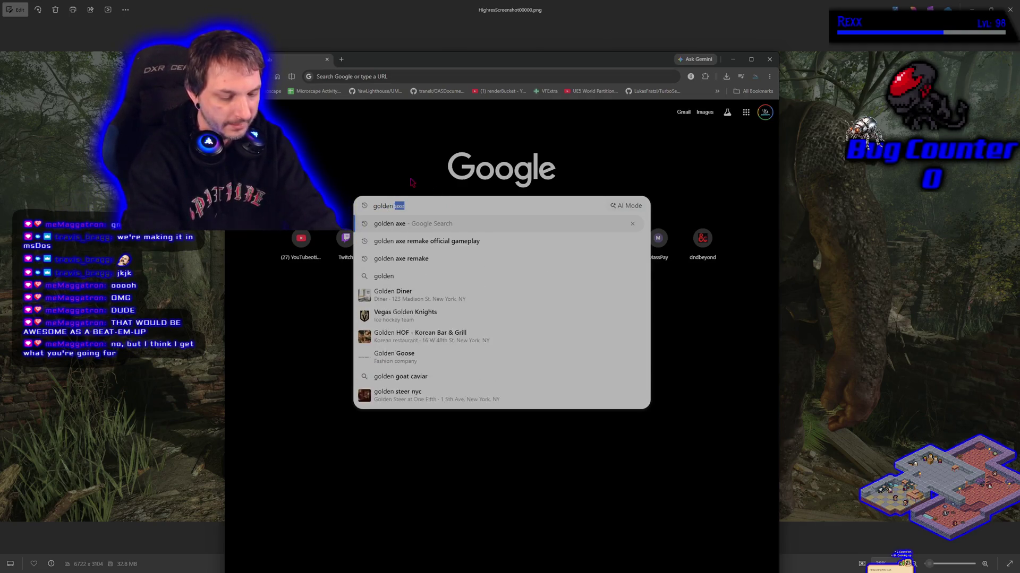
pyautogui.press('Return')
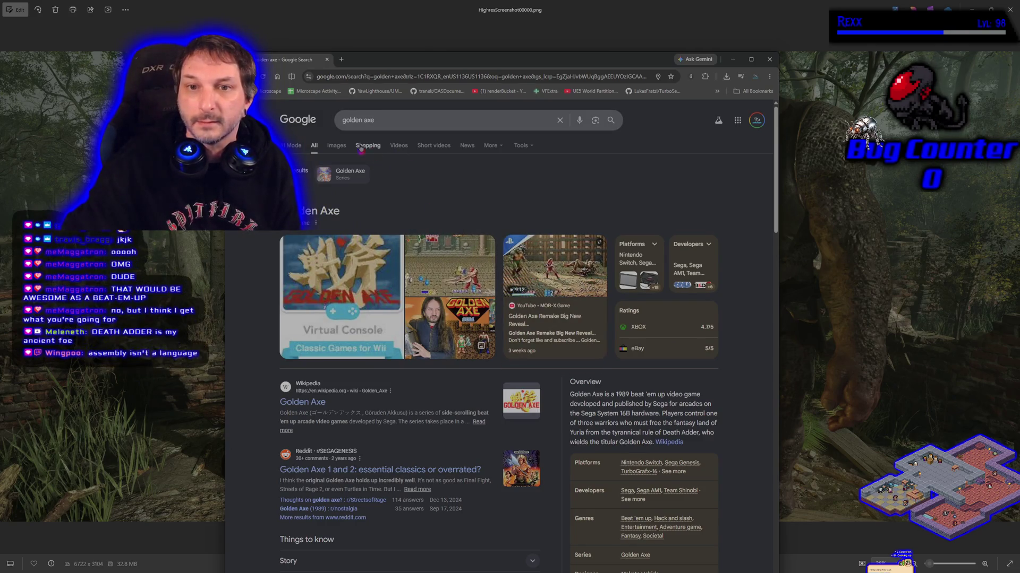
pyautogui.click(339, 147)
# Step: Maximize the browser and preview the Smashboards Golden Axe title-screen image
pyautogui.click(752, 59)
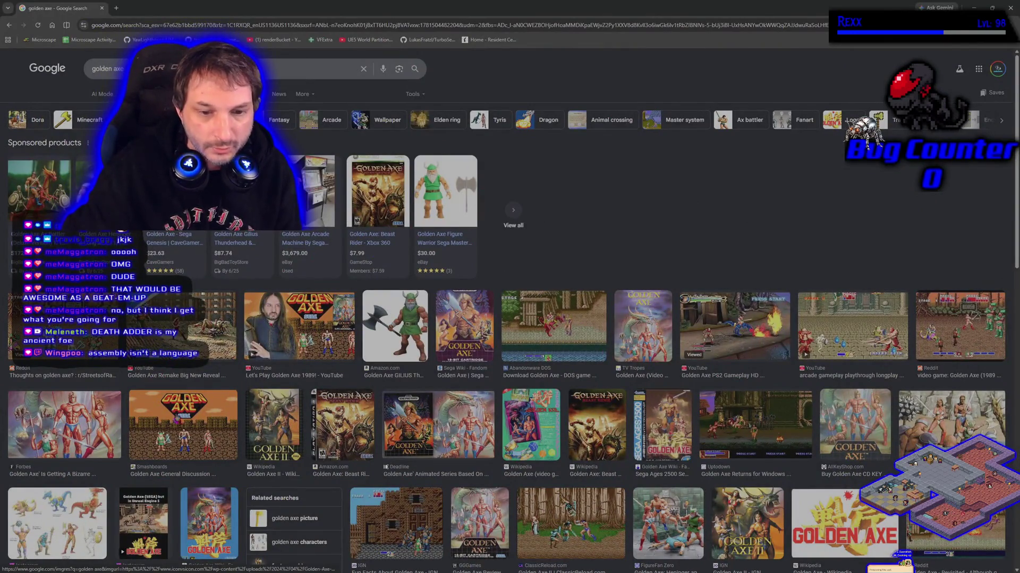
pyautogui.click(202, 442)
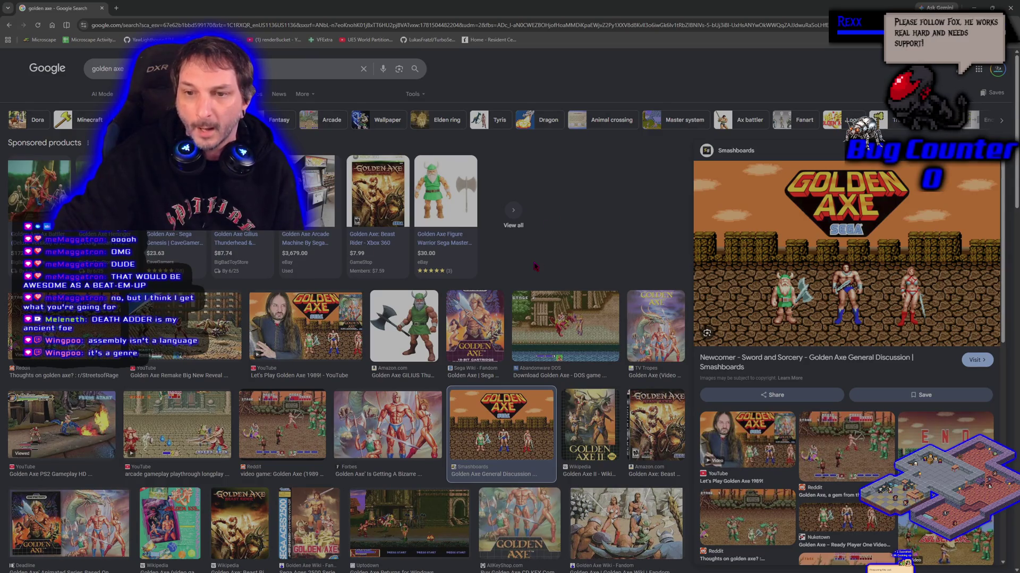
pyautogui.scroll(-3, 535, 267)
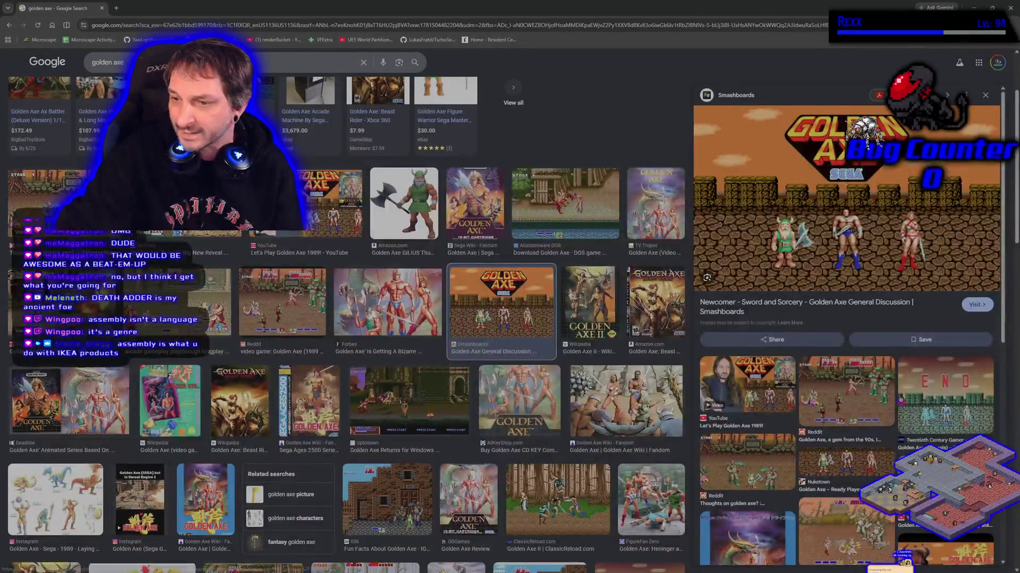
# Step: Enlarge and zoom into the r/gaming Golden Axe screenshot, then switch back to the engine render
pyautogui.click(831, 392)
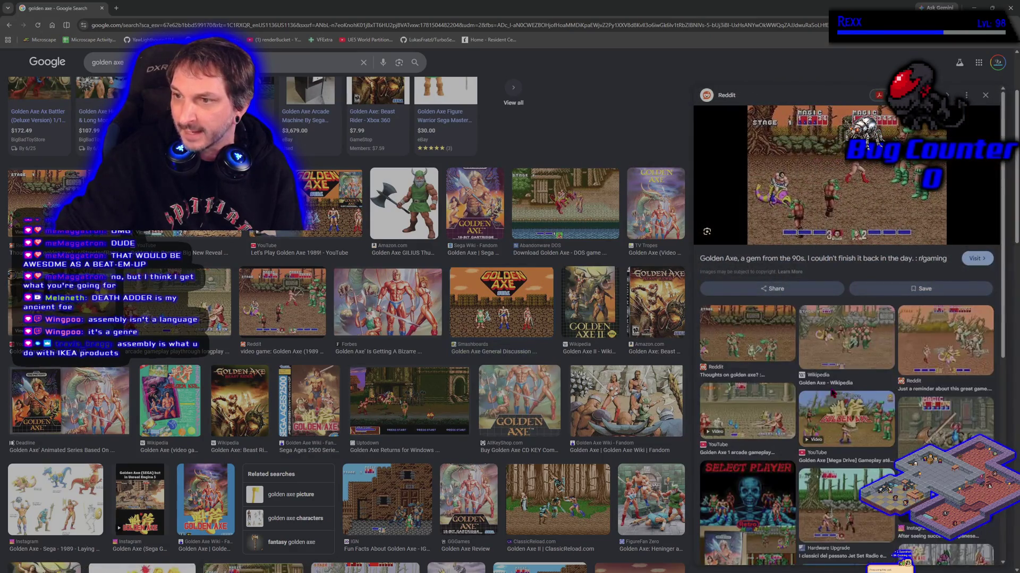
pyautogui.click(773, 173)
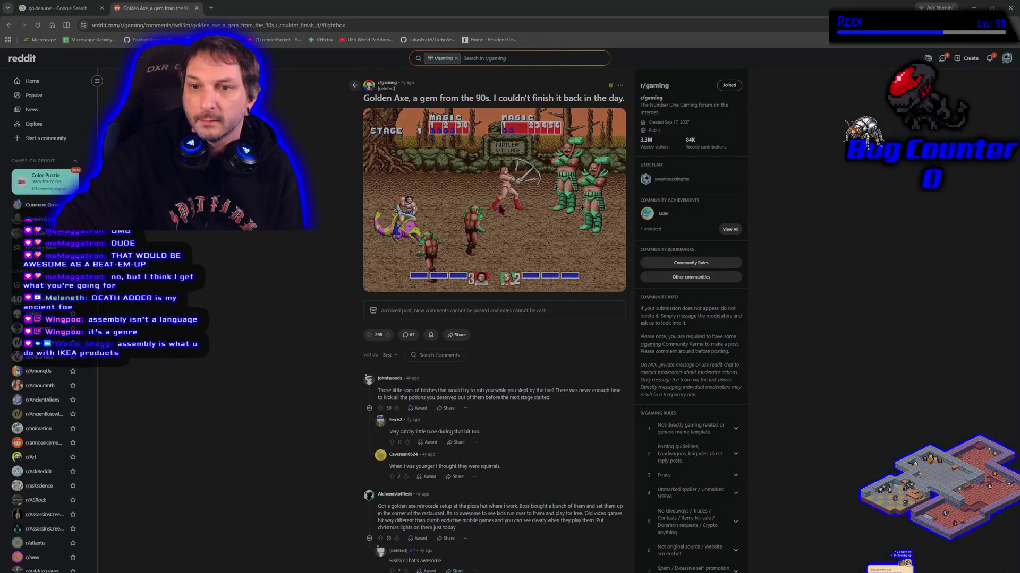
pyautogui.click(500, 265)
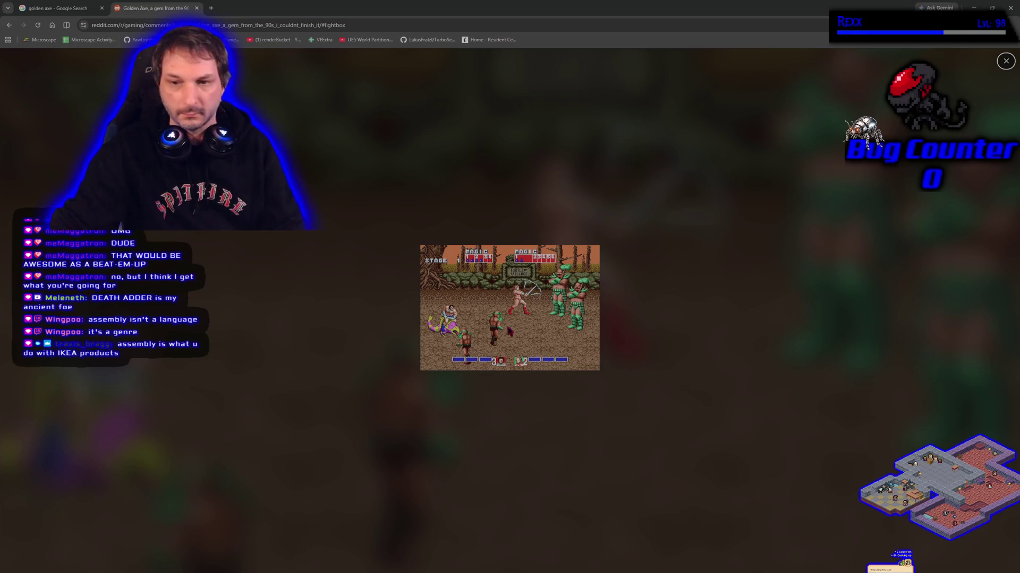
pyautogui.keyDown('ctrl'); pyautogui.scroll(6, 509, 327); pyautogui.keyUp('ctrl')
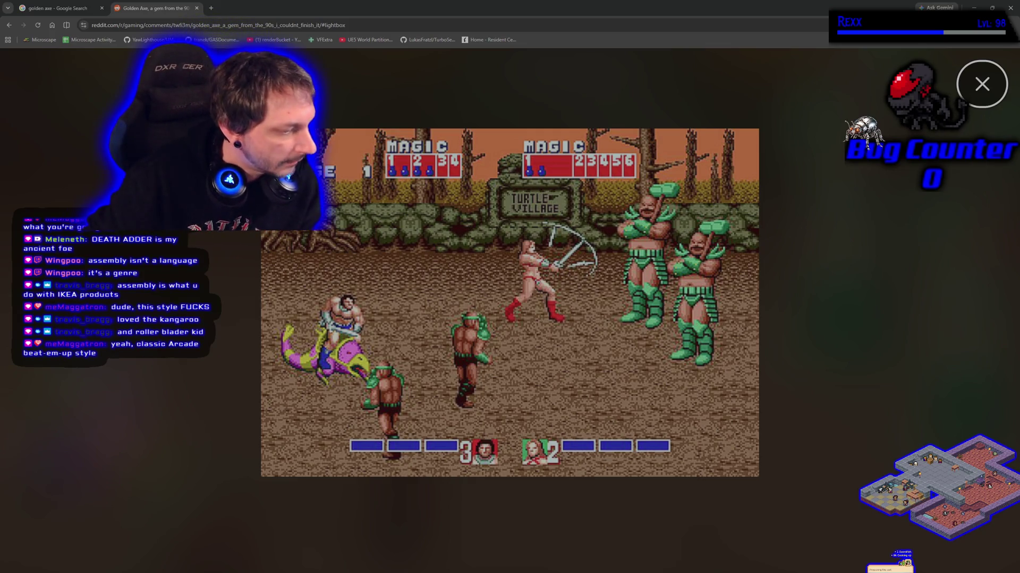
pyautogui.hotkey('alt', 'Tab')
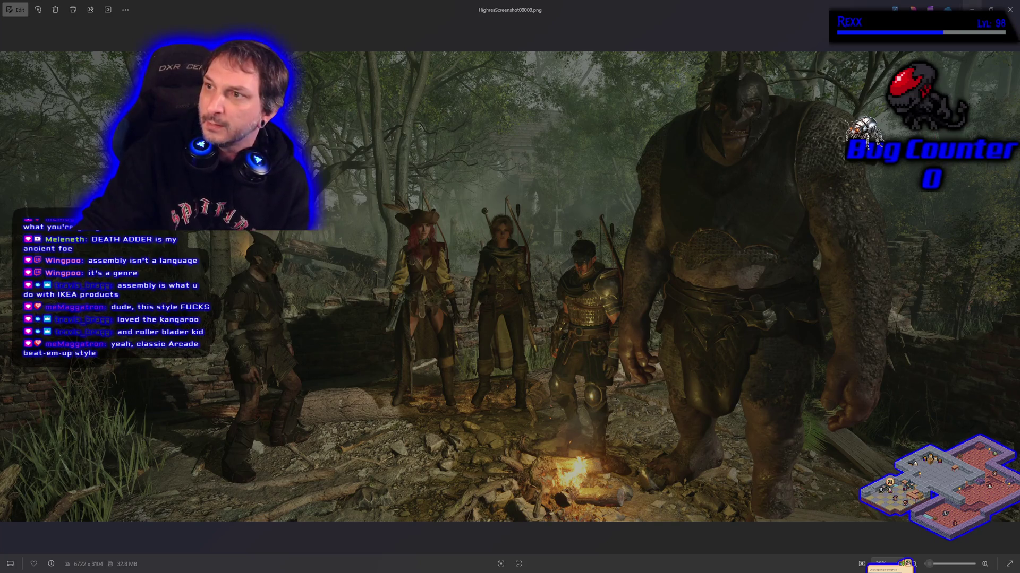
pyautogui.click(972, 9)
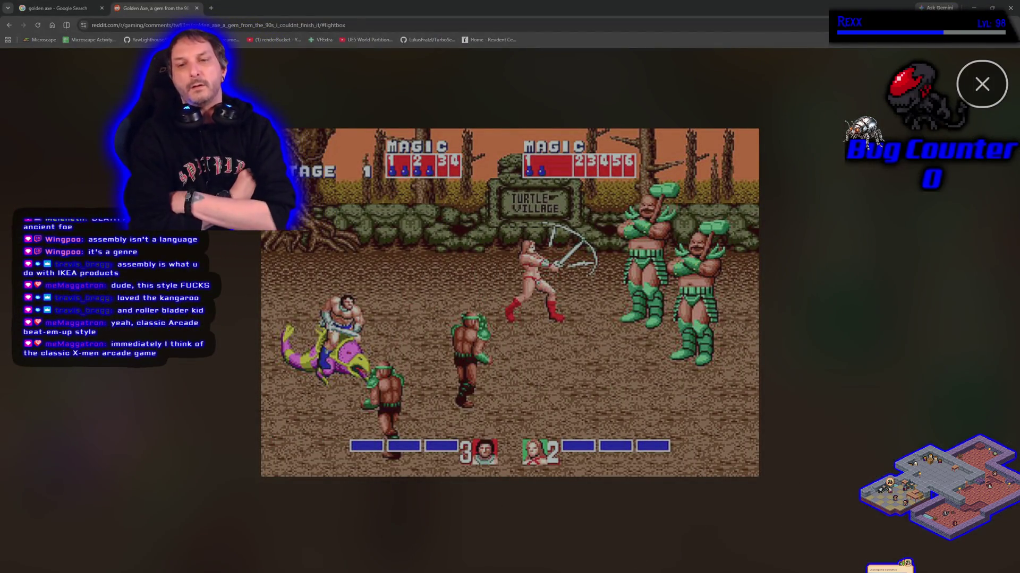
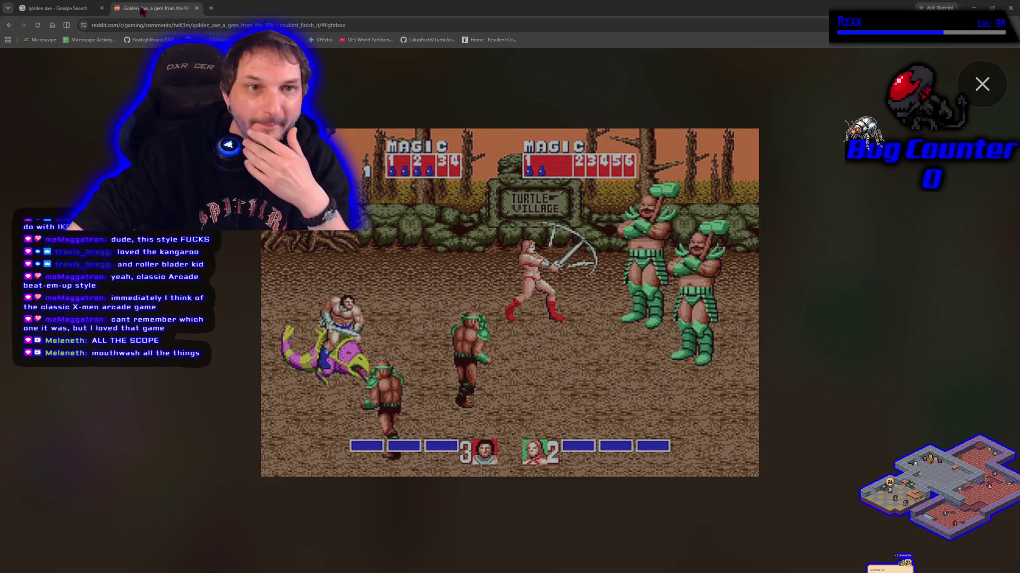
# Step: Close the Golden Axe Reddit tab in Chrome and return to the Unreal Editor
pyautogui.middleClick(142, 11)
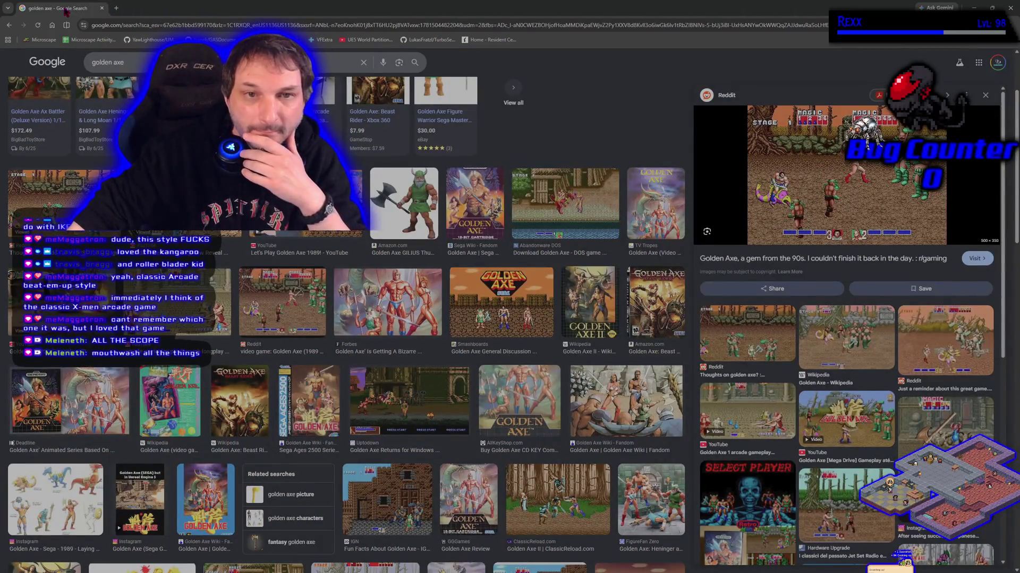
pyautogui.hotkey('alt', 'Tab')
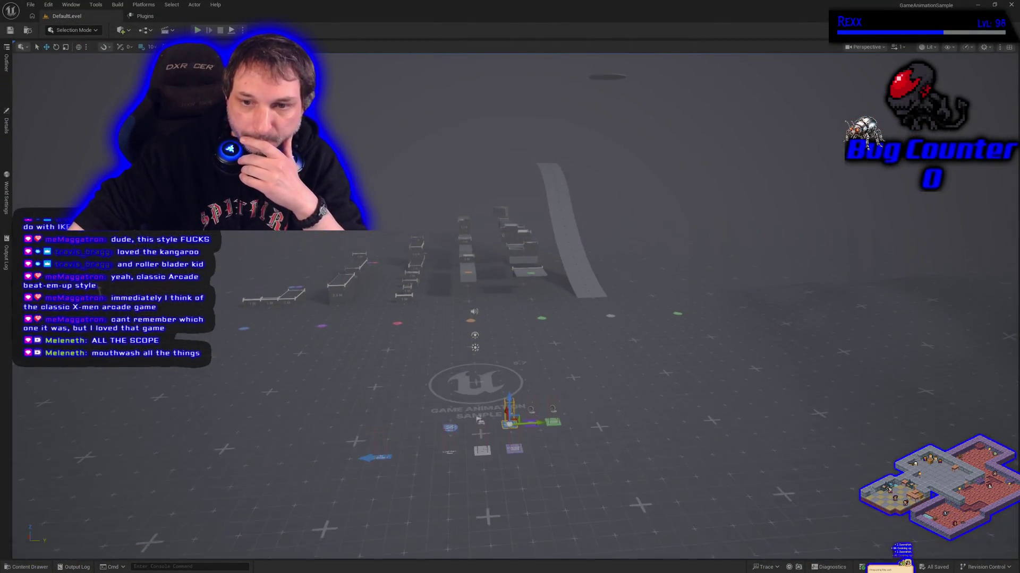
# Step: Play DefaultLevel in the editor and run the mannequin up the ramp, vaulting and sliding across platforms
pyautogui.hotkey('alt', 'p')
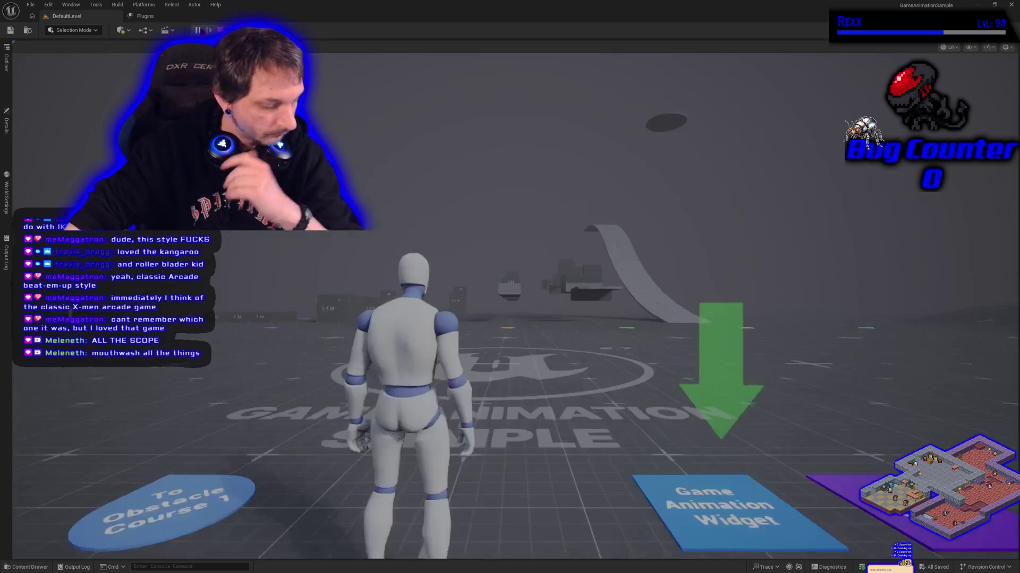
pyautogui.press('w')
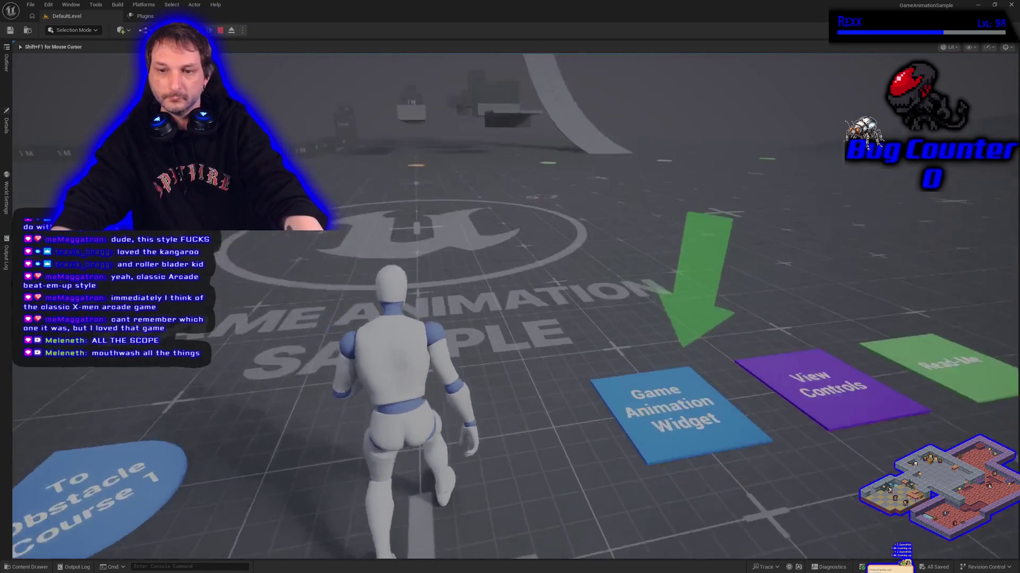
pyautogui.press('w')
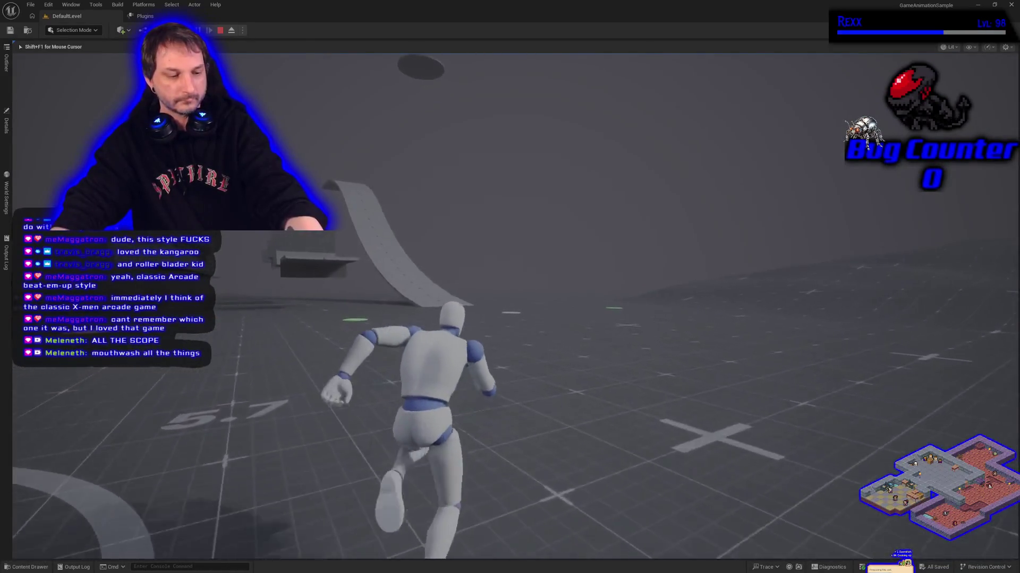
pyautogui.press('w')
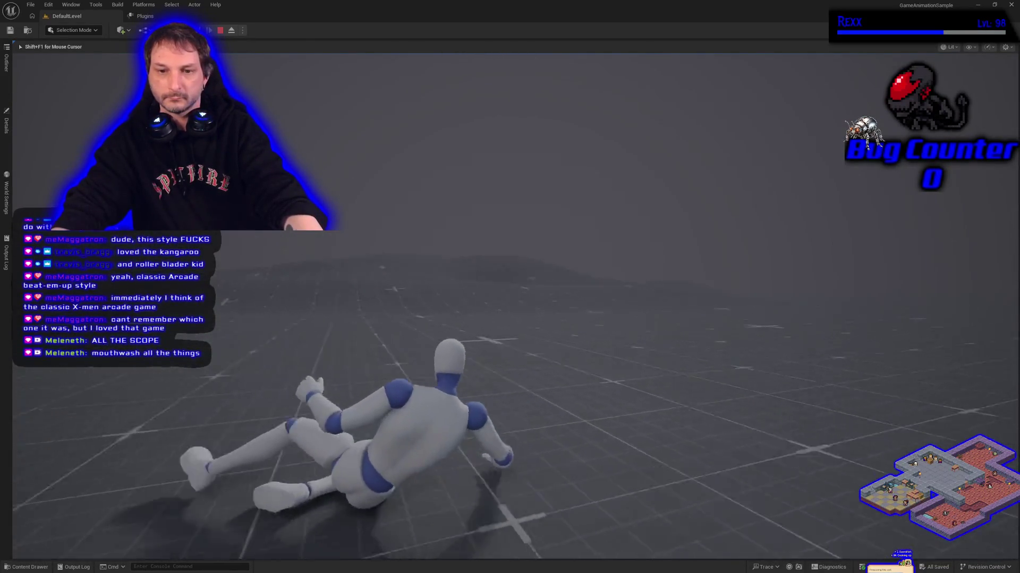
pyautogui.press('w')
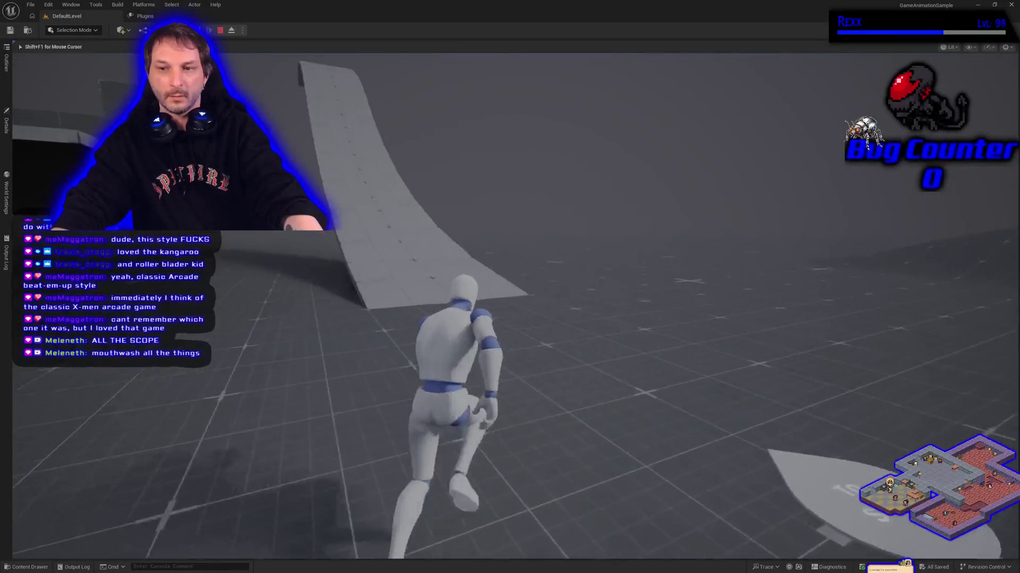
pyautogui.press('w')
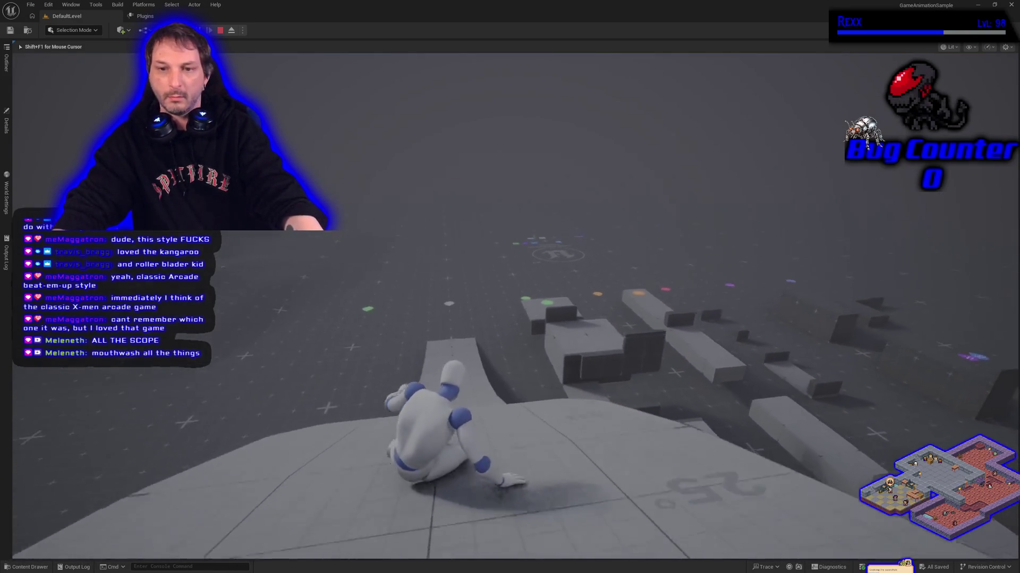
pyautogui.press('w')
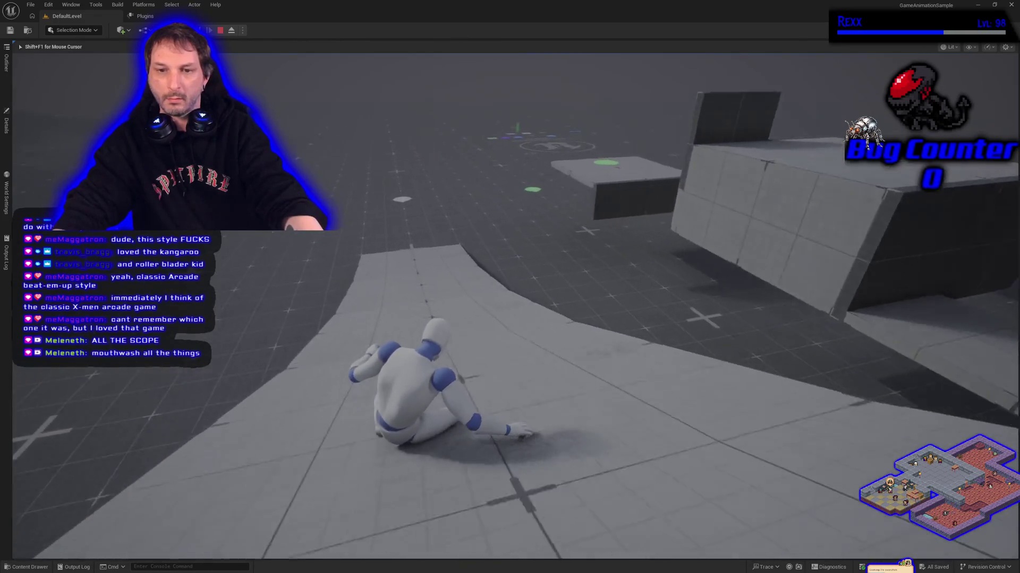
pyautogui.press('w')
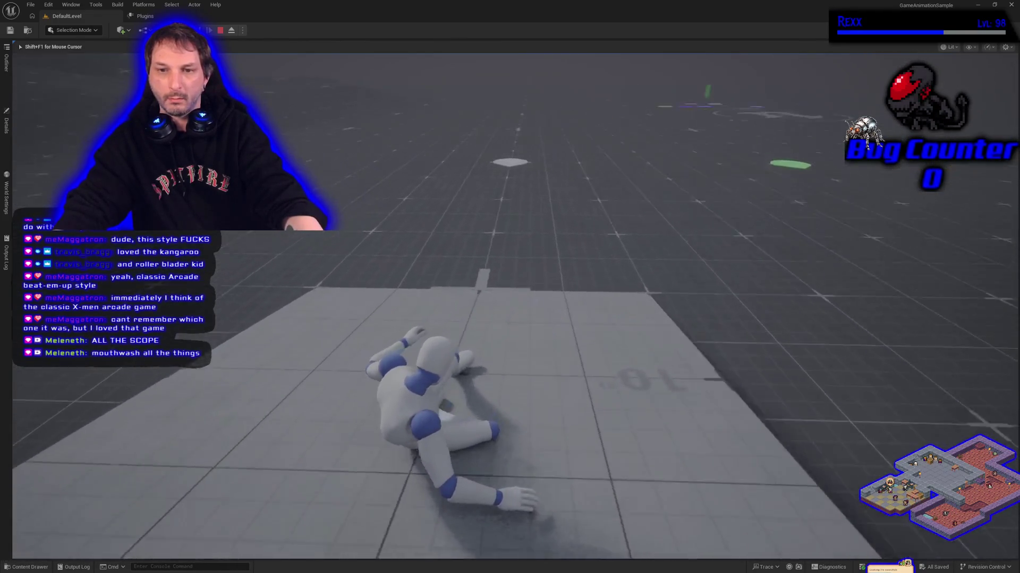
pyautogui.press('w')
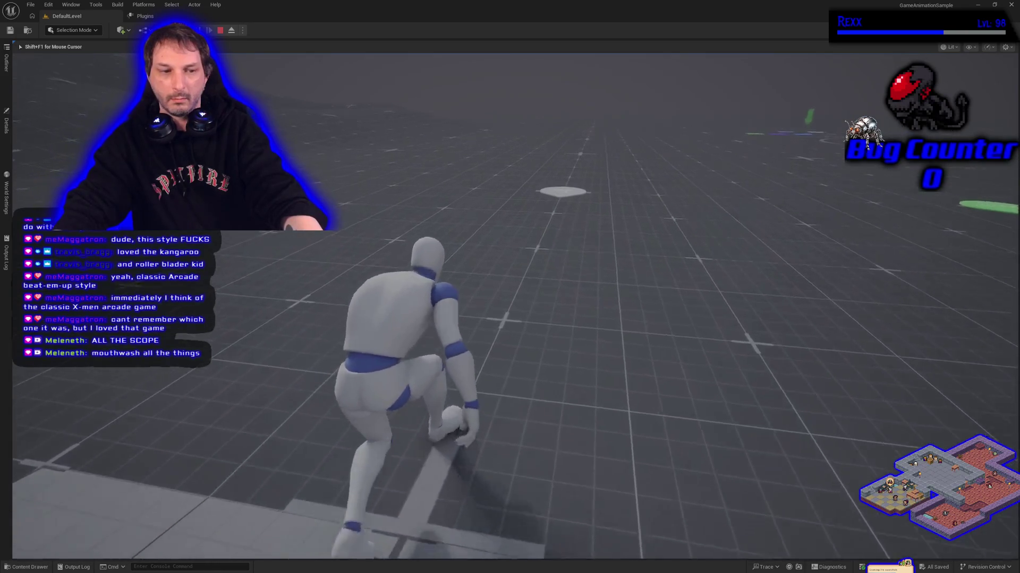
pyautogui.press('w')
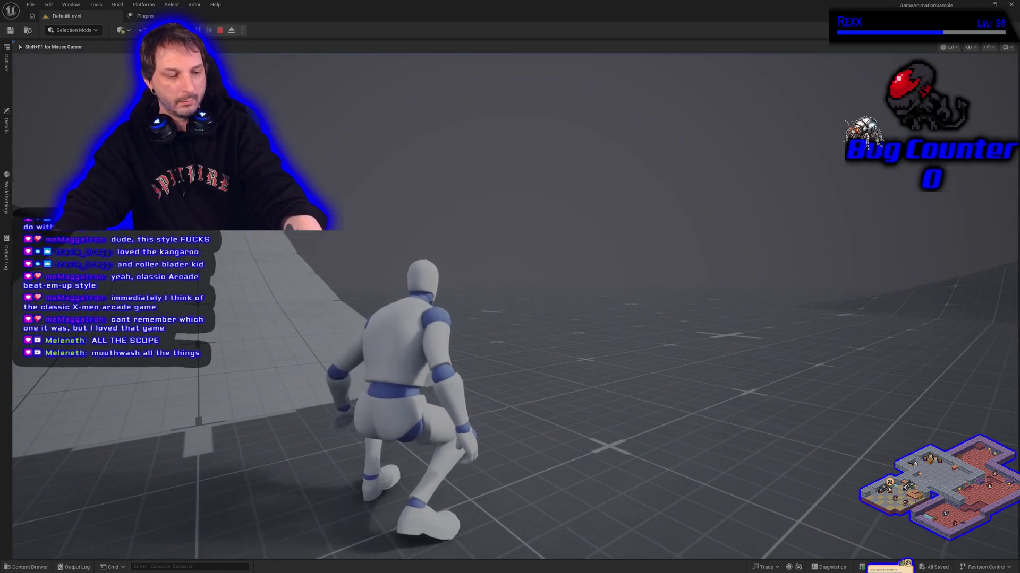
pyautogui.press('w')
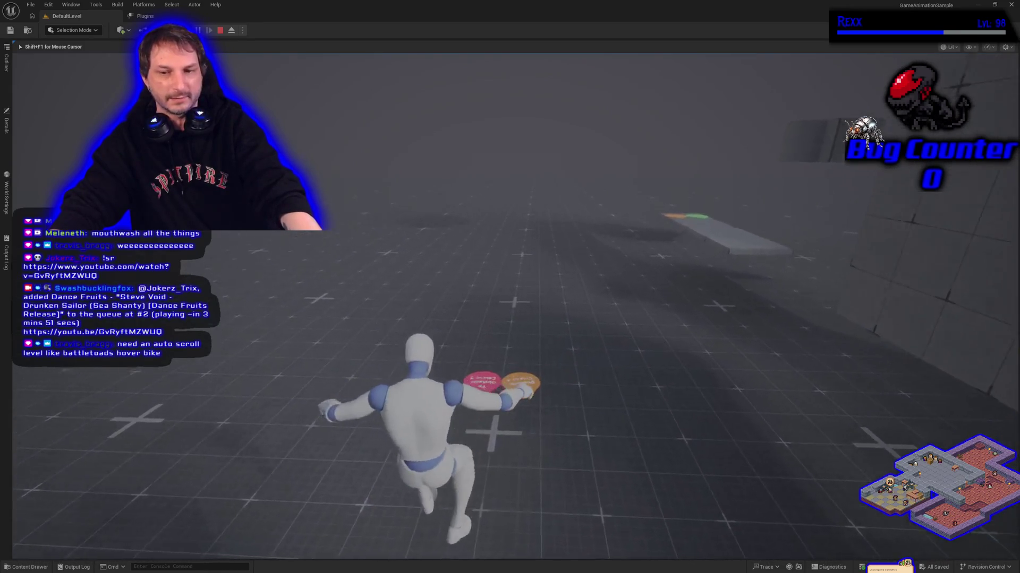
# Step: Stop the play session and return to the DefaultLevel editor viewport
pyautogui.press('Escape')
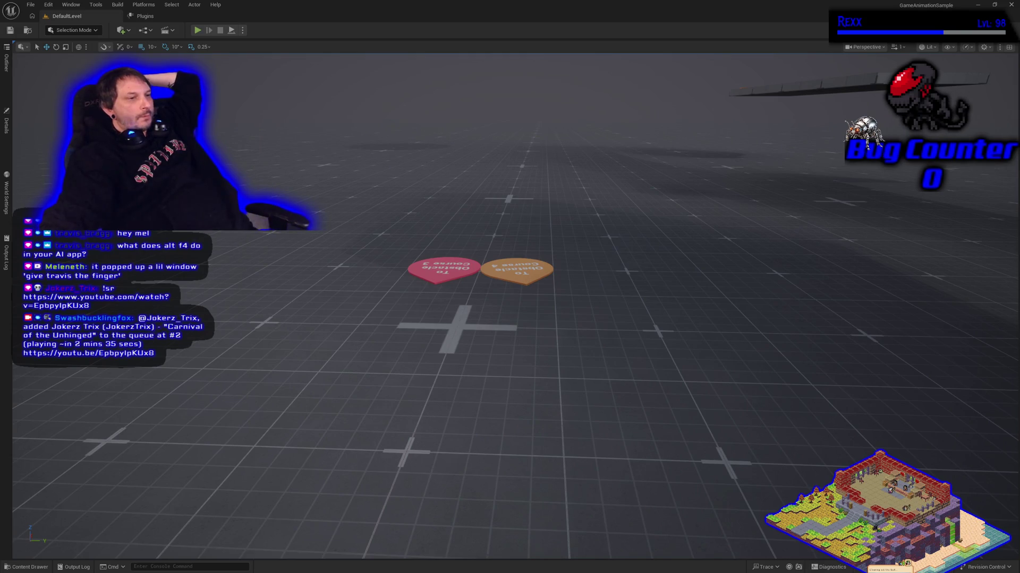
# Step: Open the Content Drawer and navigate from Widgets up to the top-level Content folder
pyautogui.moveTo(273, 432); pyautogui.dragTo(264, 424)
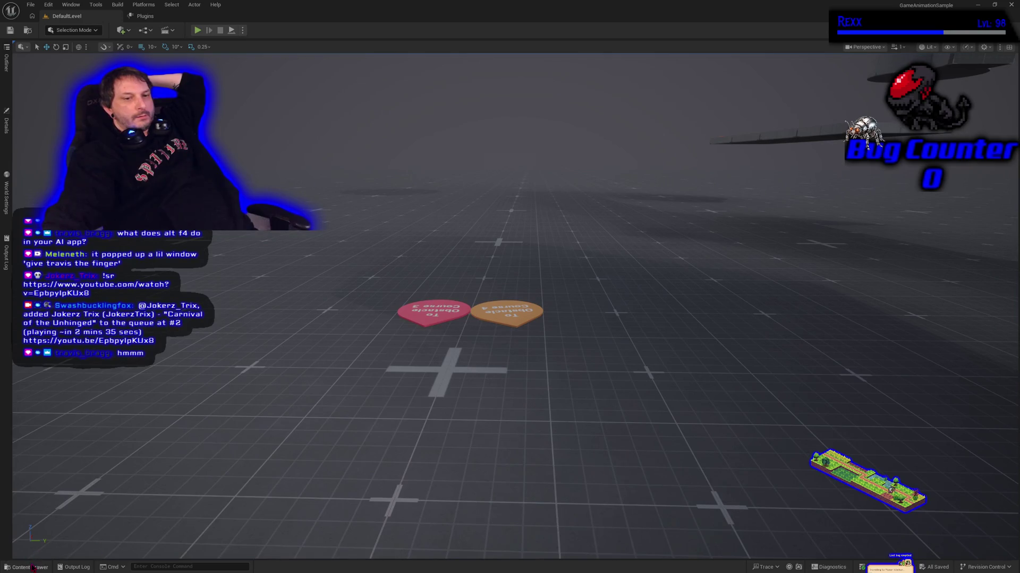
pyautogui.click(33, 568)
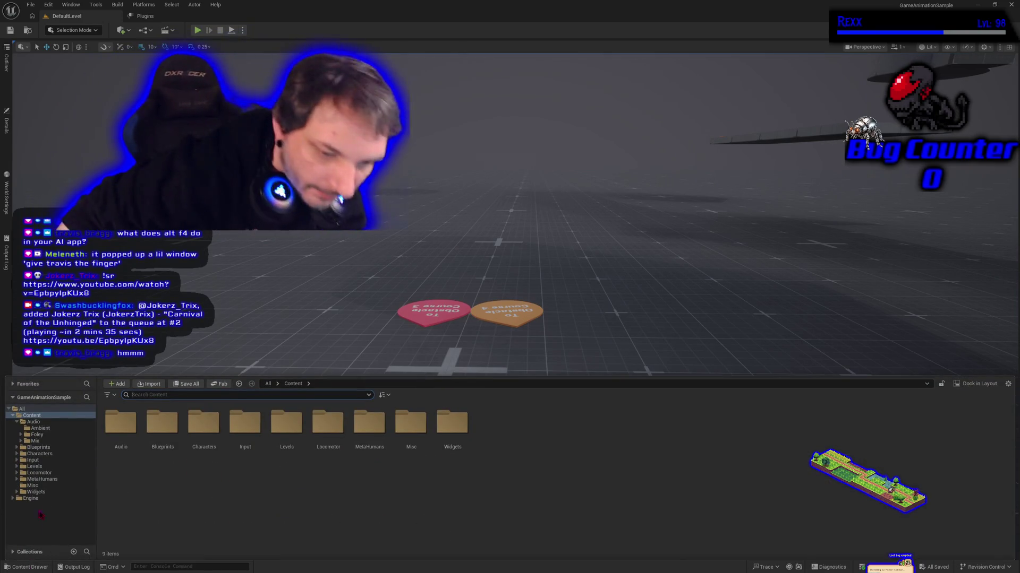
pyautogui.click(36, 492)
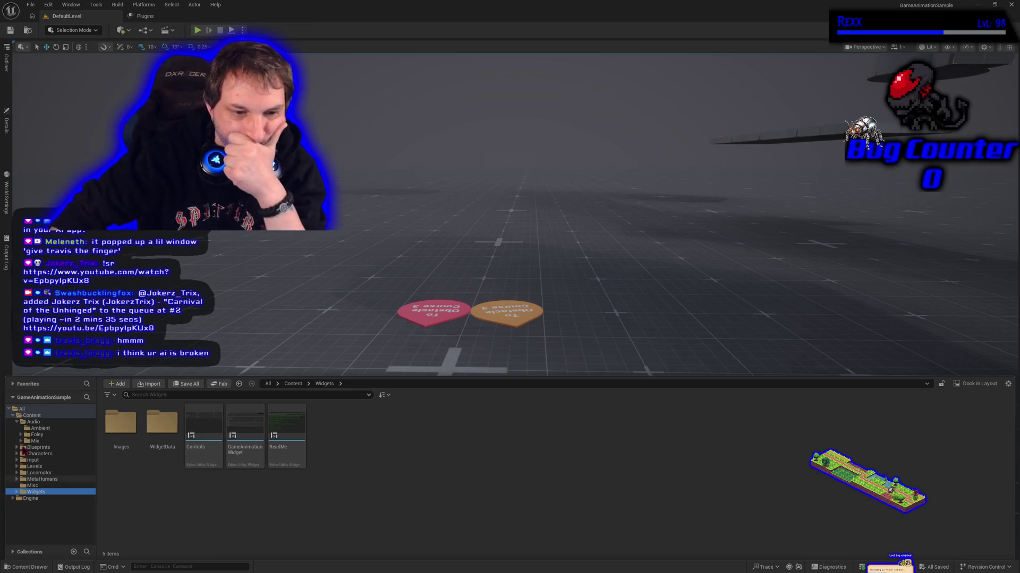
pyautogui.click(13, 416)
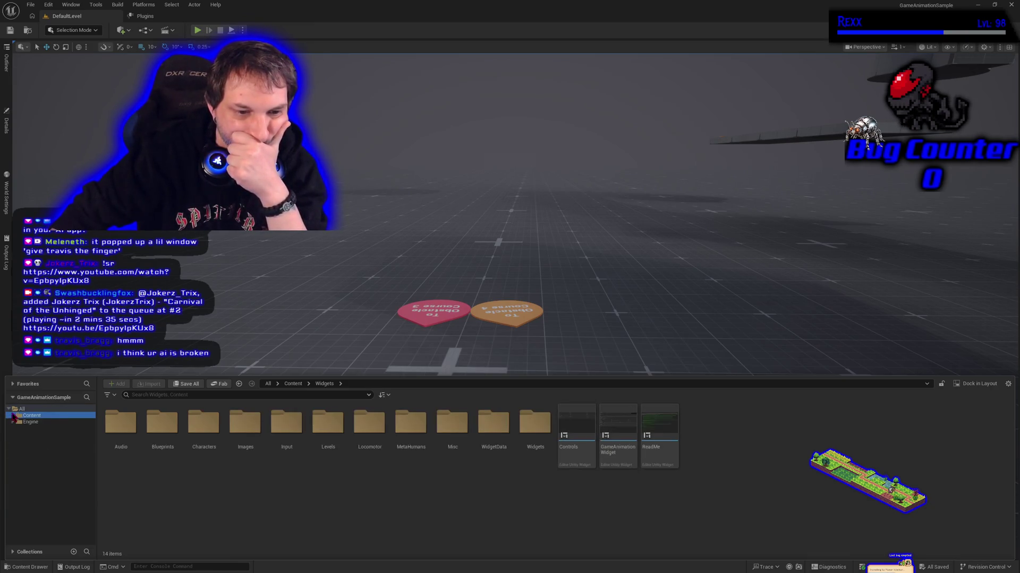
pyautogui.click(13, 415)
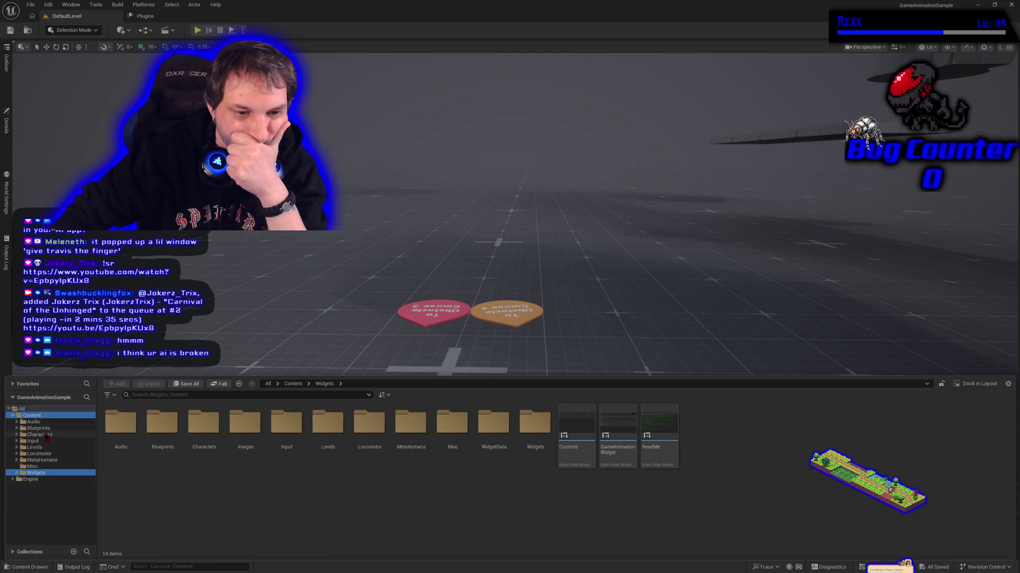
# Step: Create a new folder inside Content and name it GameAnimationSample, fixing the mistyped name
pyautogui.rightClick(198, 500)
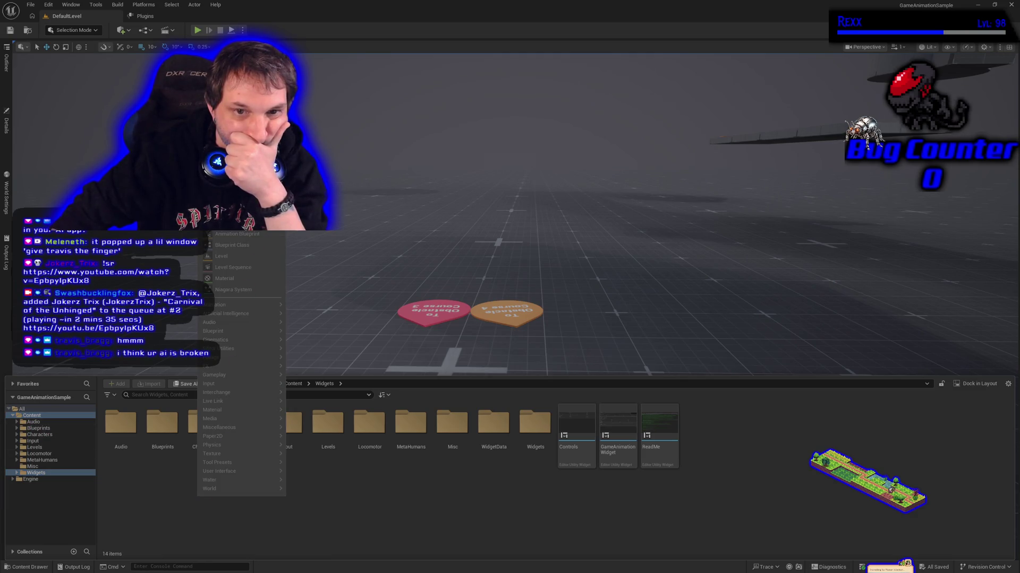
pyautogui.rightClick(124, 489)
pyautogui.rightClick(125, 477)
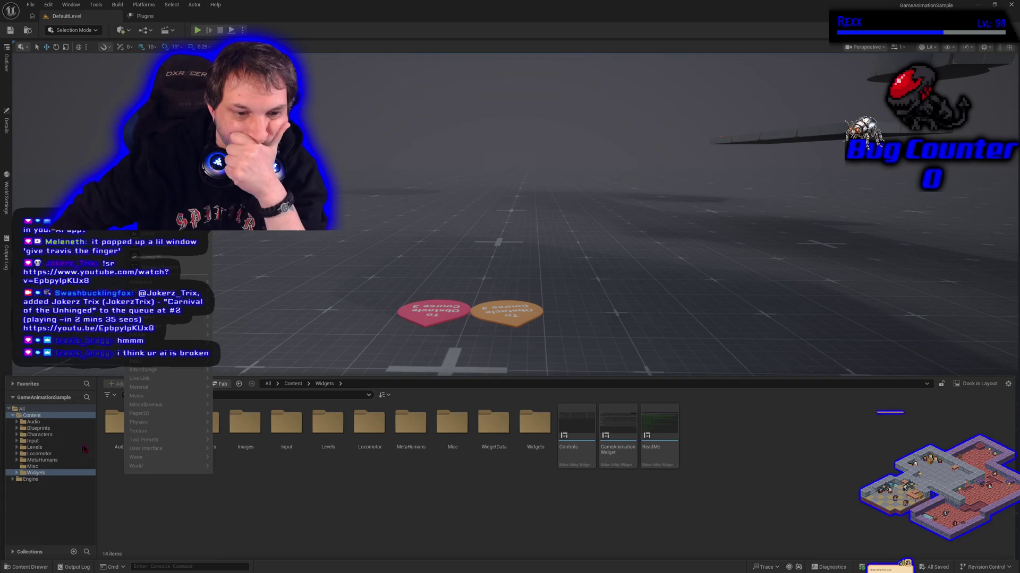
pyautogui.click(58, 416)
pyautogui.rightClick(165, 482)
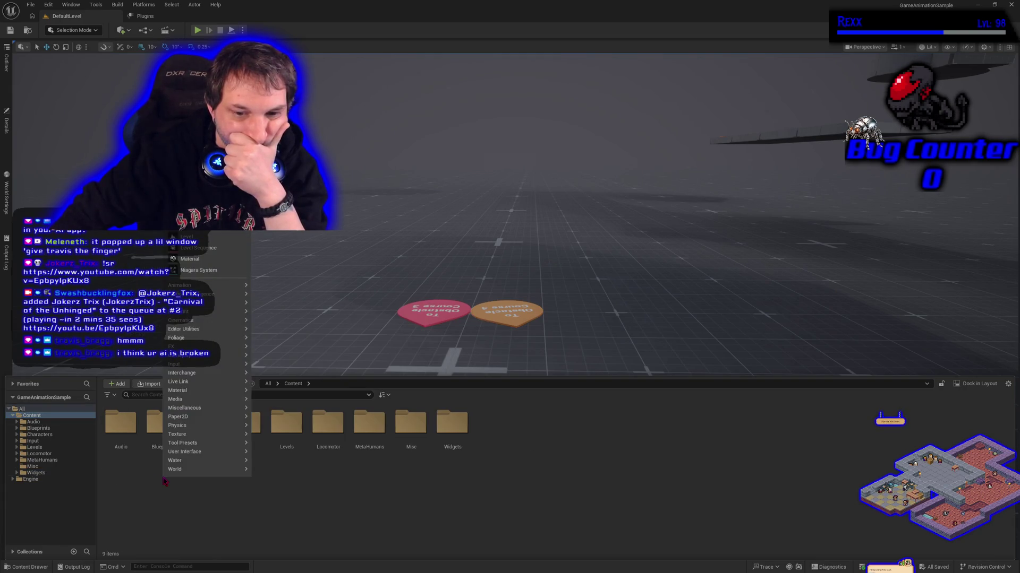
pyautogui.click(188, 218)
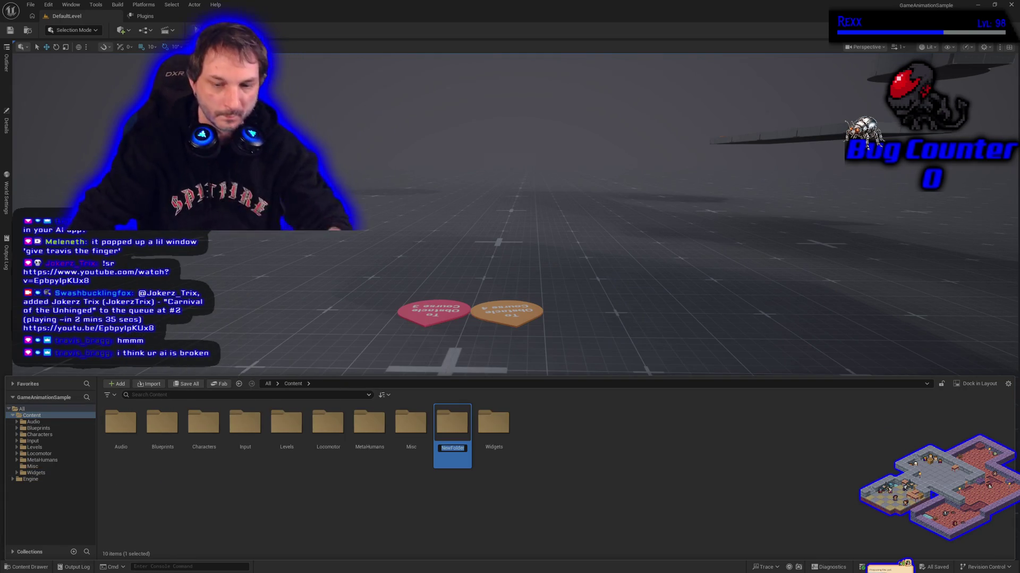
pyautogui.write('Ga')
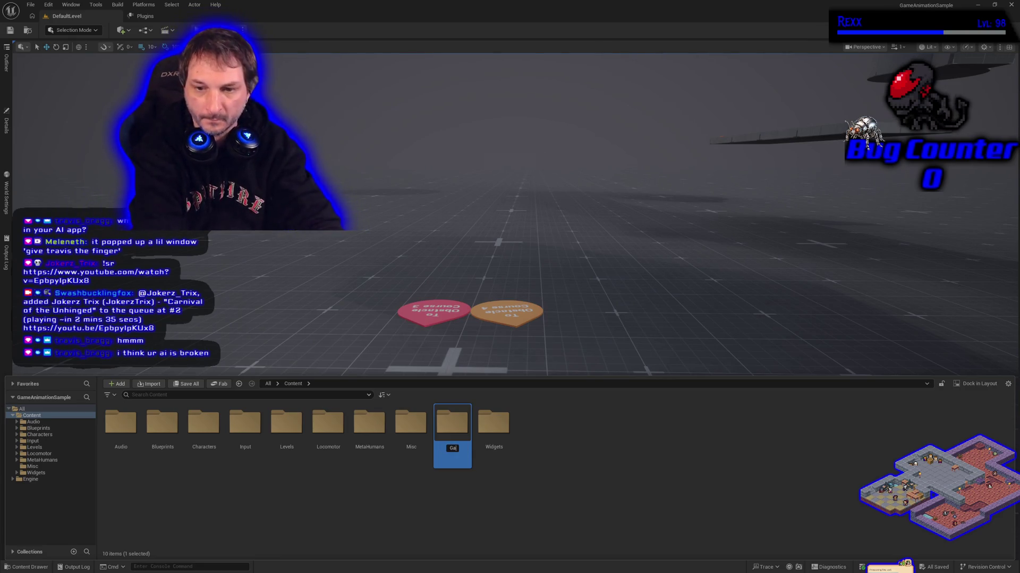
pyautogui.write('meAnima')
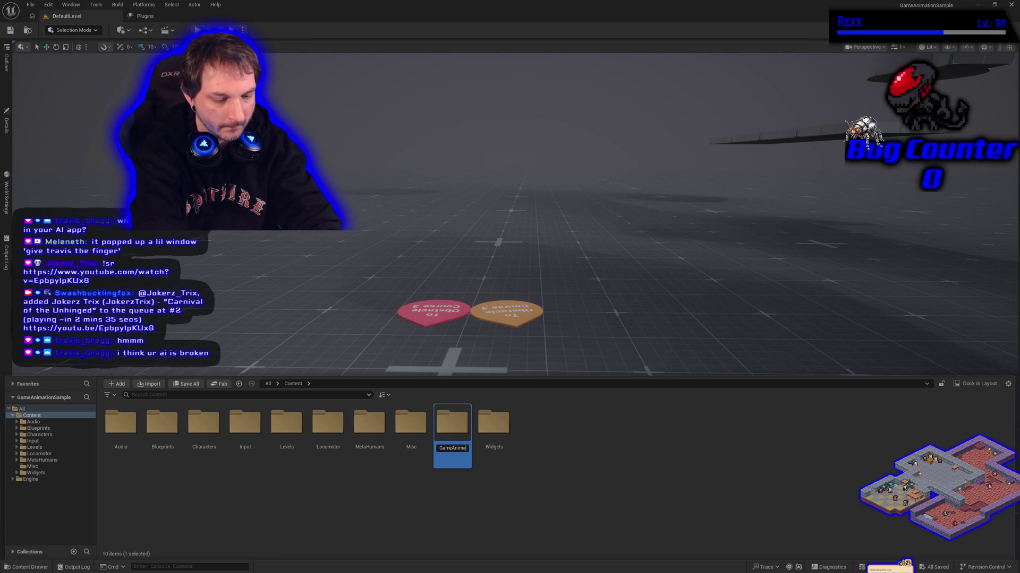
pyautogui.write('tionSa')
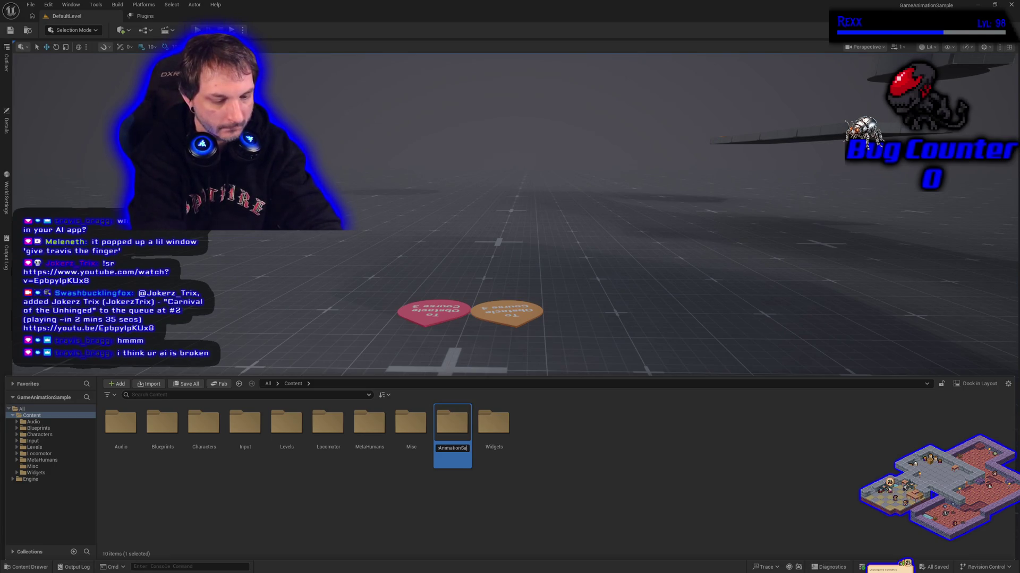
pyautogui.write('mpleProject')
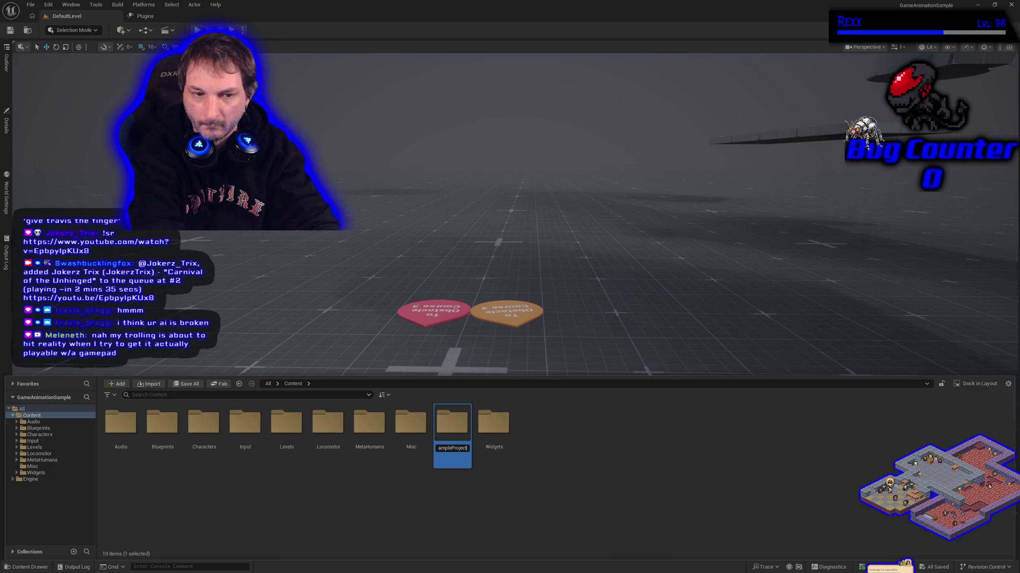
pyautogui.press('BackSpace')
pyautogui.press('BackSpace')
pyautogui.press('BackSpace')
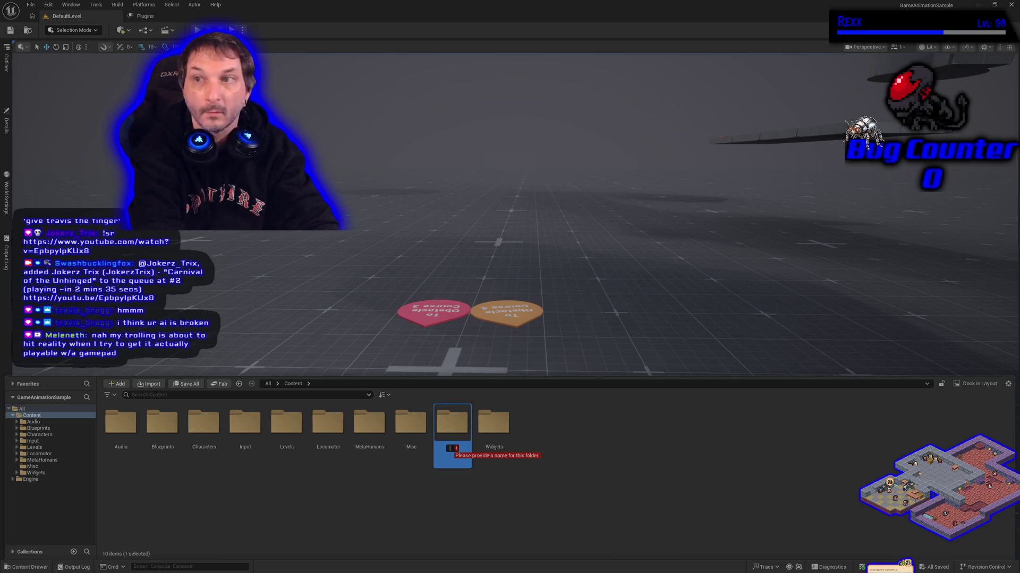
pyautogui.write('G')
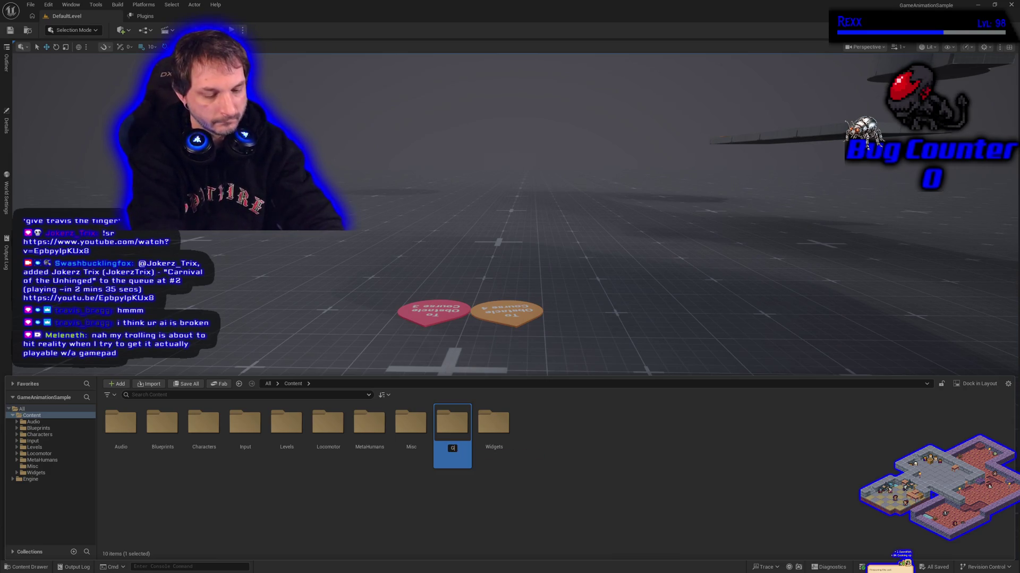
pyautogui.write('eAnimation')
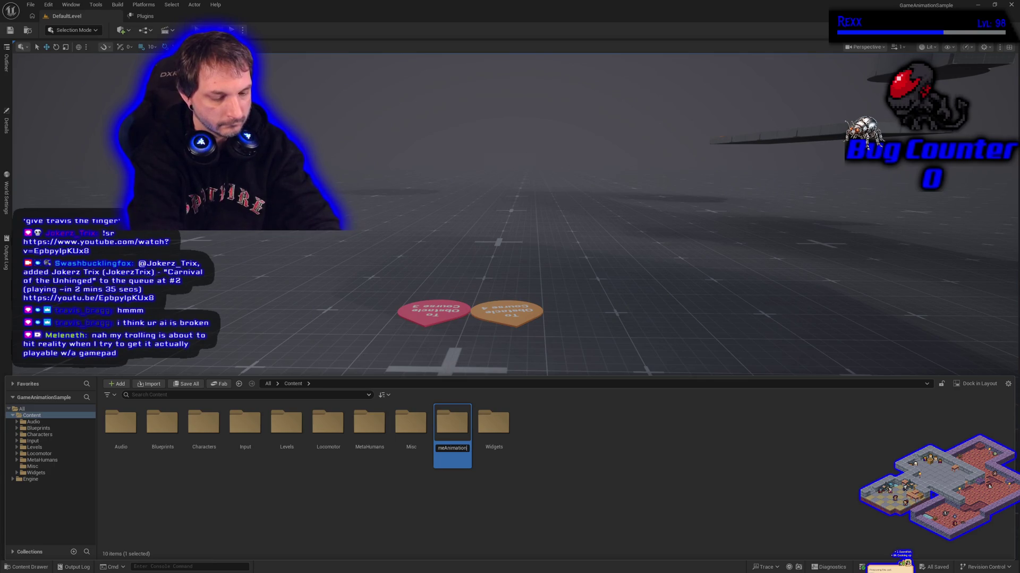
pyautogui.press('Return')
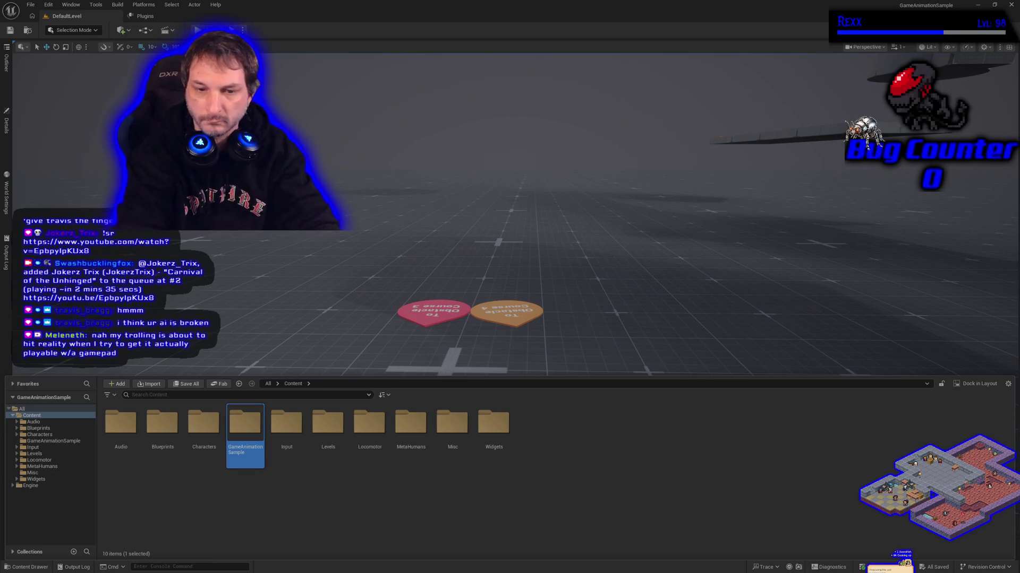
# Step: Select Audio, Input and the other sibling folders in Content
pyautogui.click(139, 446)
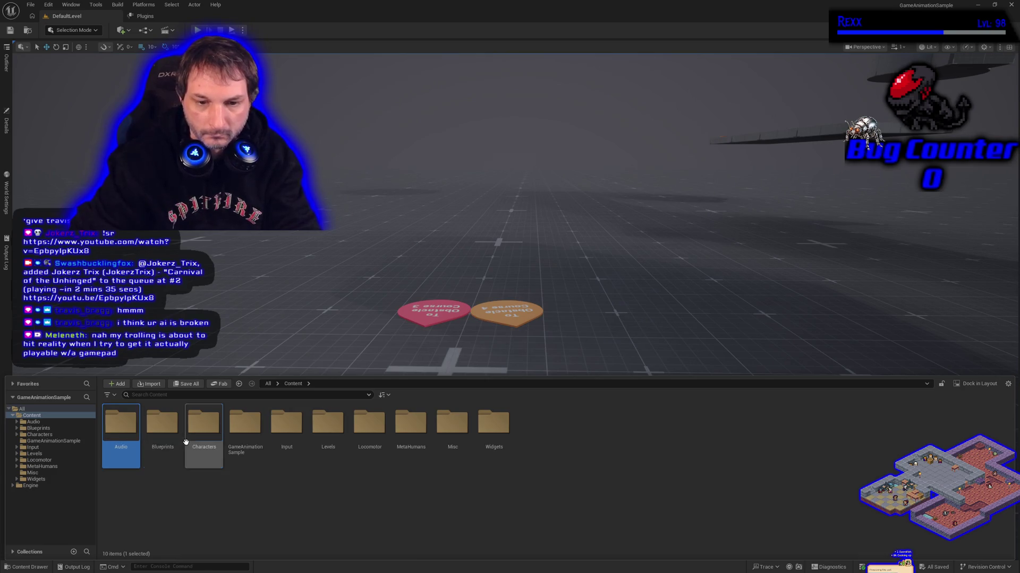
pyautogui.click(298, 446)
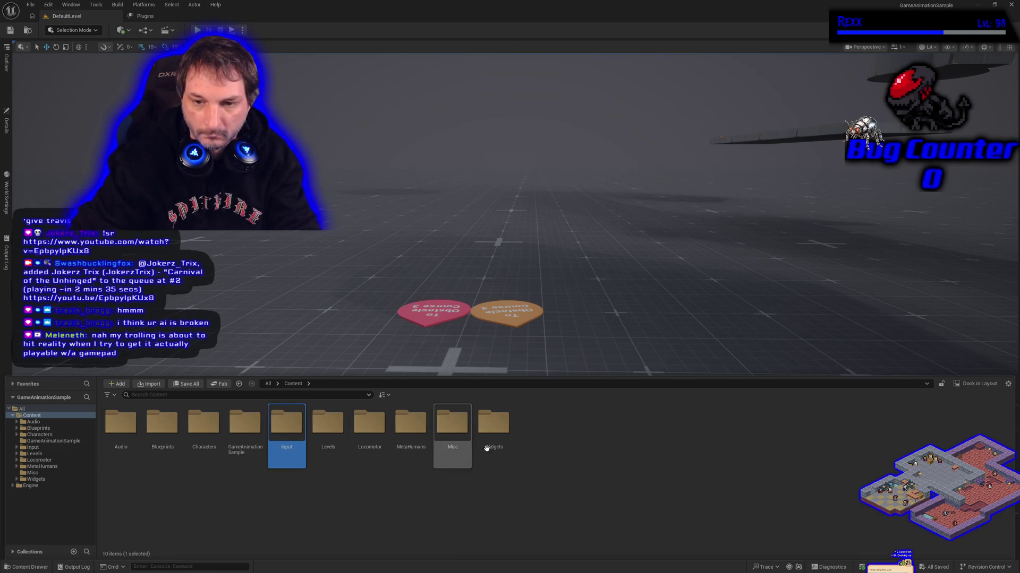
pyautogui.keyDown('shift'); pyautogui.click(494, 430); pyautogui.keyUp('shift')
pyautogui.keyDown('ctrl'); pyautogui.click(203, 430); pyautogui.keyUp('ctrl')
pyautogui.keyDown('ctrl'); pyautogui.click(163, 430); pyautogui.keyUp('ctrl')
pyautogui.keyDown('ctrl'); pyautogui.click(130, 430); pyautogui.keyUp('ctrl')
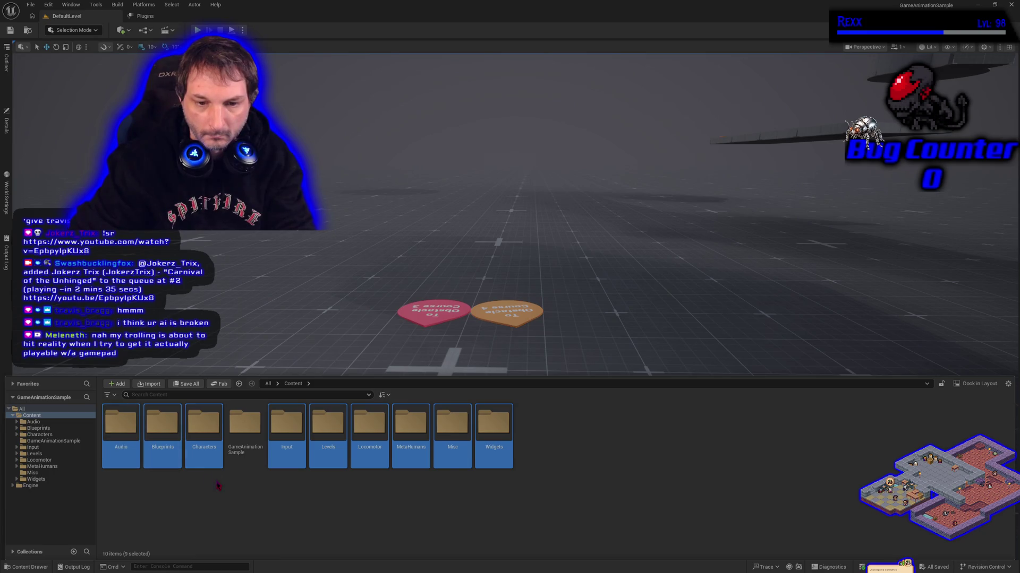
# Step: Move the selected folders into GameAnimationSample, agreeing to load the 32 assets
pyautogui.moveTo(204, 425); pyautogui.dragTo(244, 431)
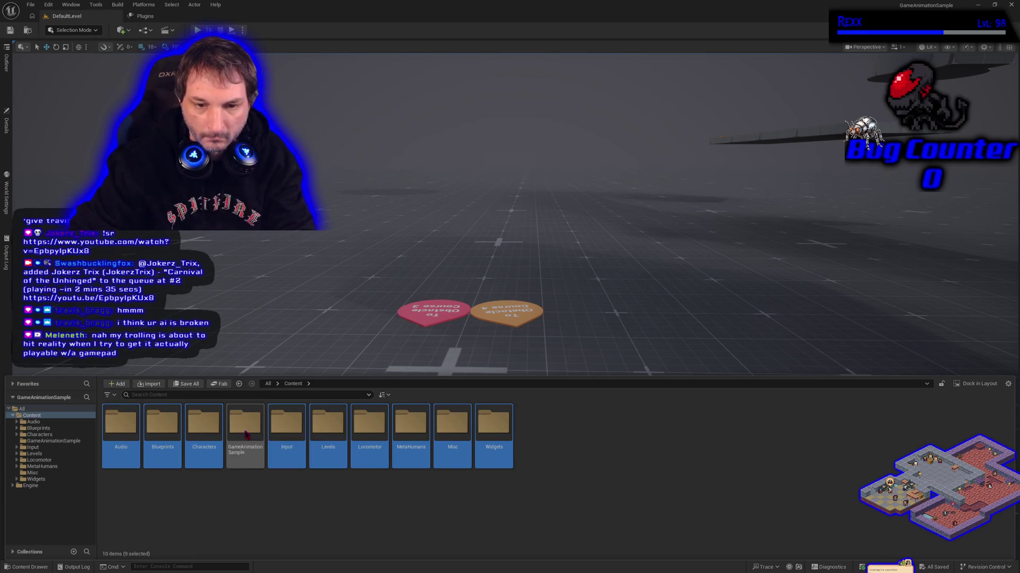
pyautogui.click(271, 454)
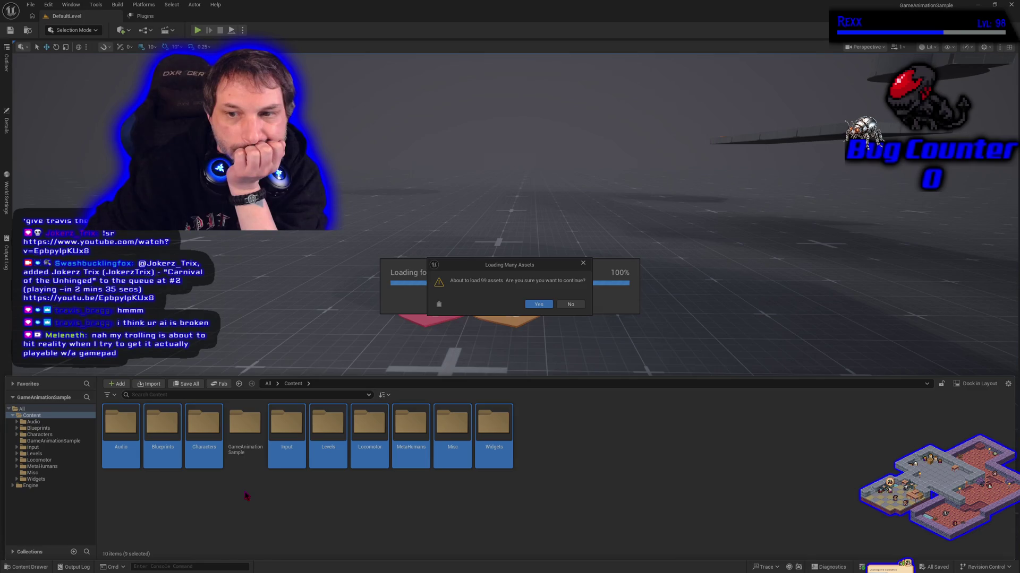
pyautogui.click(539, 304)
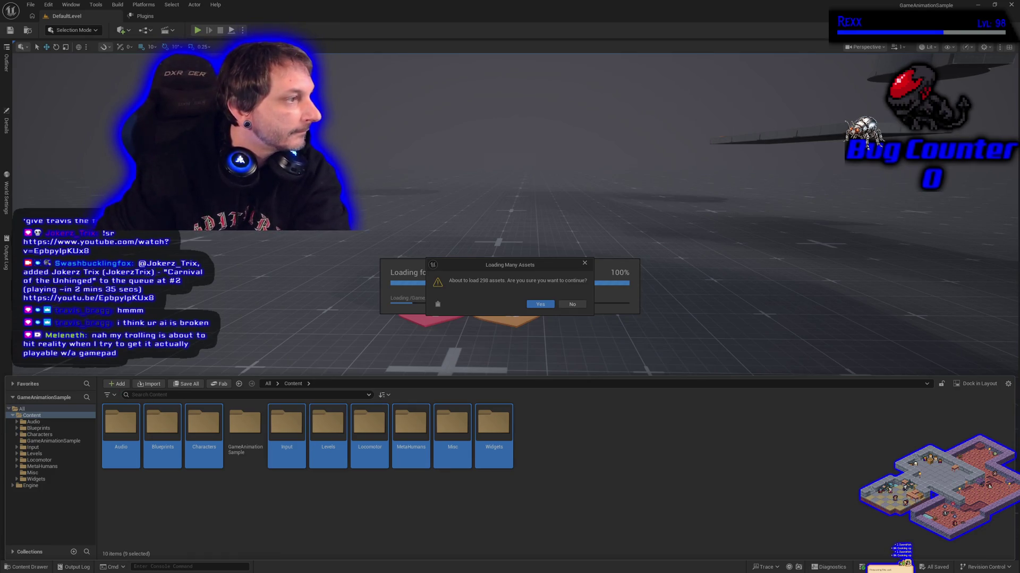
pyautogui.click(537, 305)
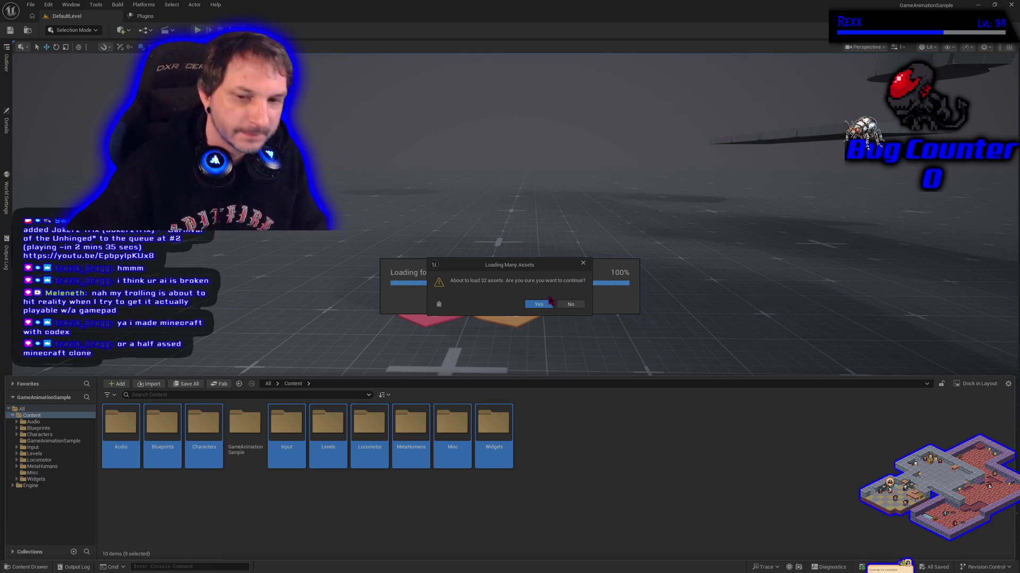
pyautogui.click(537, 305)
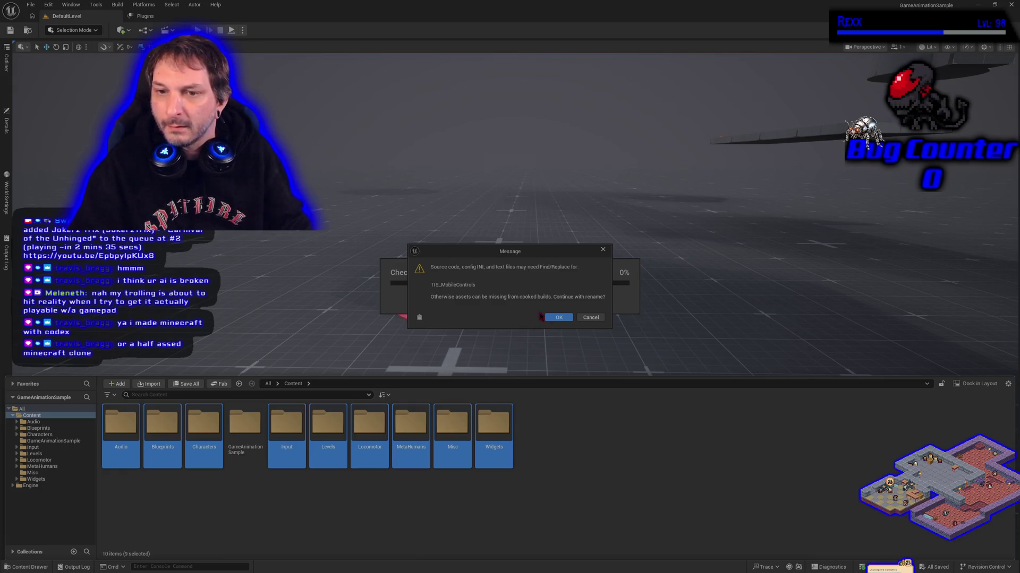
# Step: Accept the TIS_MobileControls and level-reference Find/Replace warnings so the move continues
pyautogui.click(559, 317)
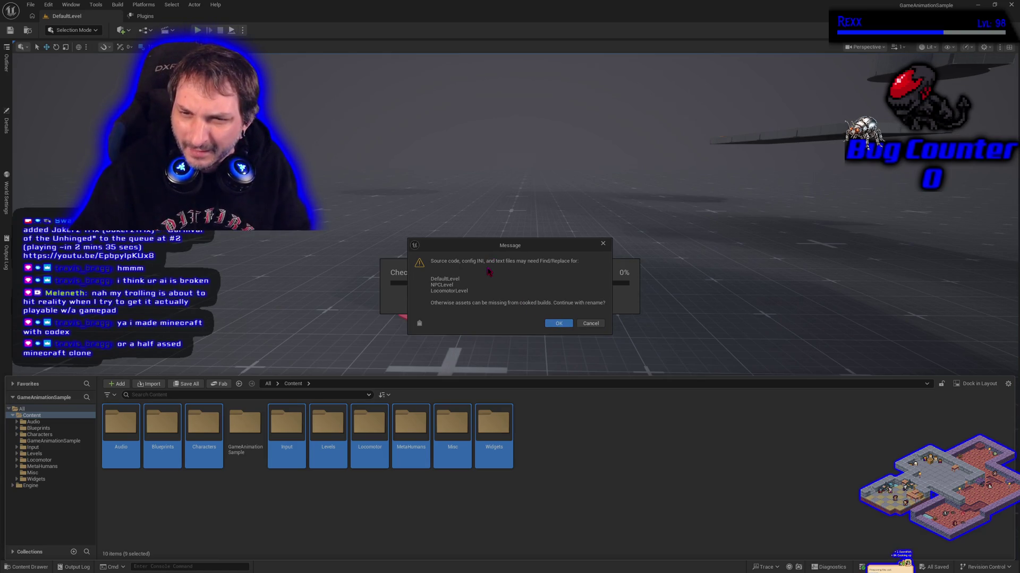
pyautogui.click(553, 325)
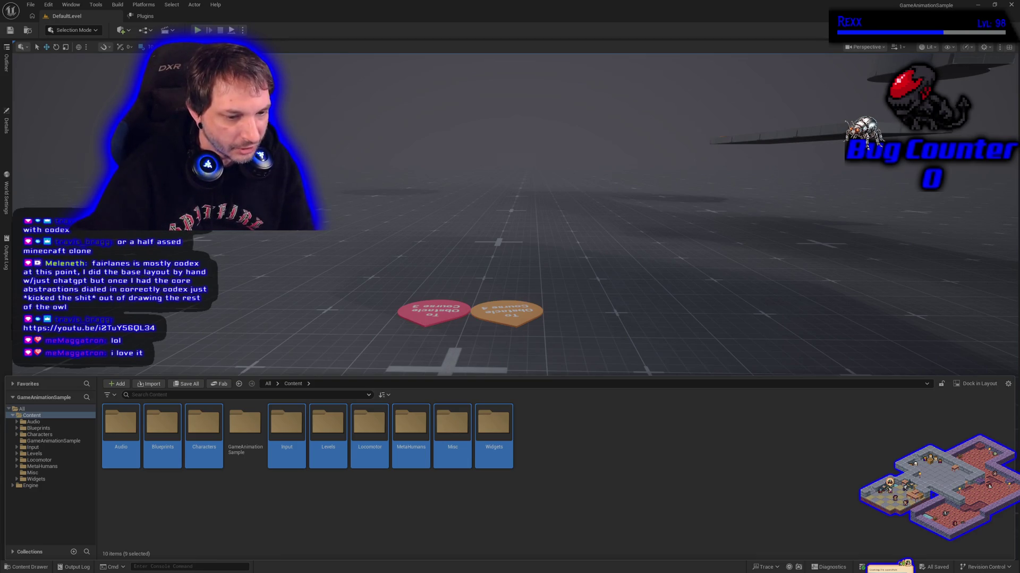
# Step: Leave the renamed assets saving and switch over to the Steam window
pyautogui.hotkey('alt', 'Tab')
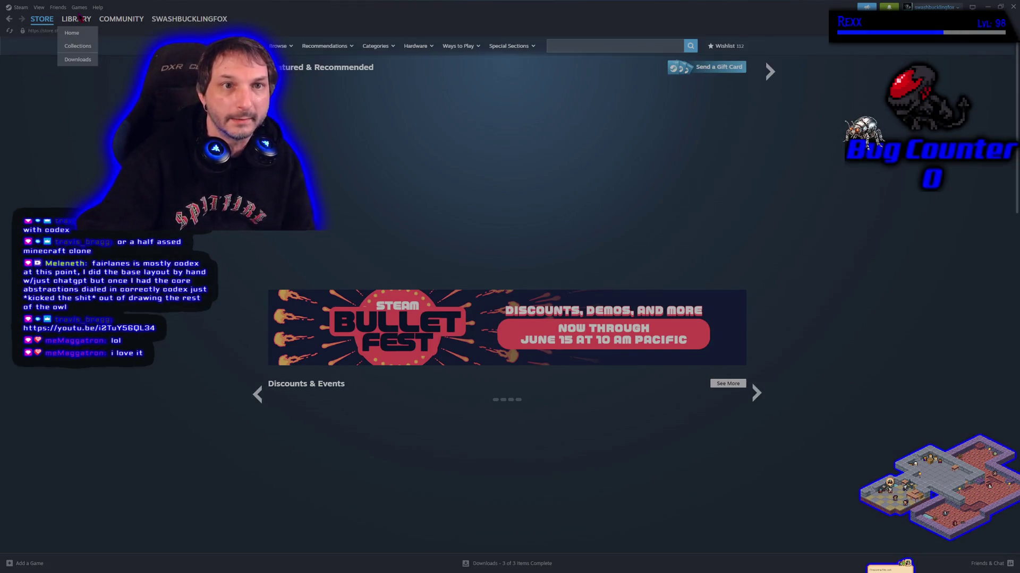
# Step: Browse the Steam library pages for Metal Gear Solid, Mystara, Hellblade, Power Rangers and War in the North
pyautogui.click(80, 19)
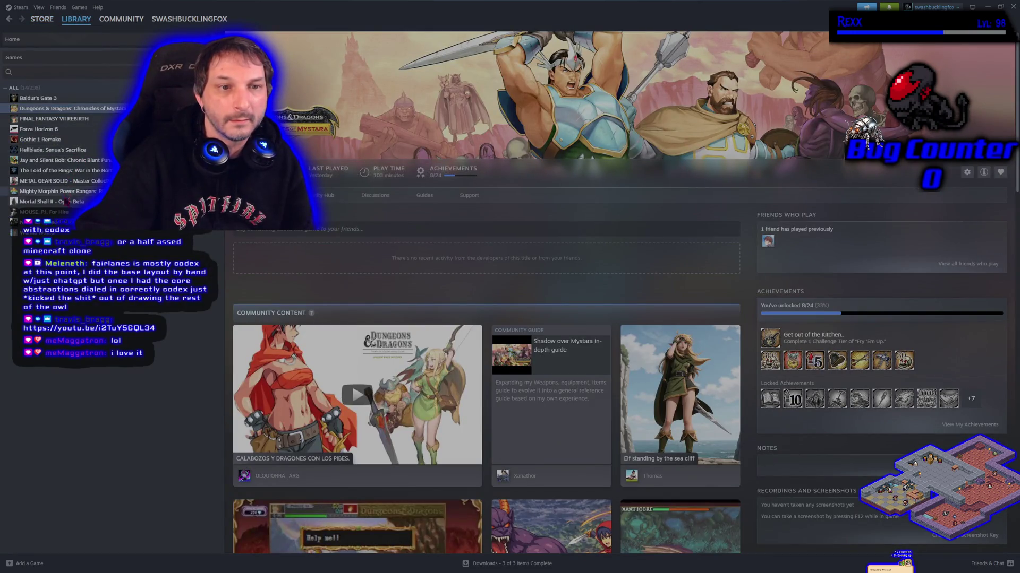
pyautogui.click(81, 180)
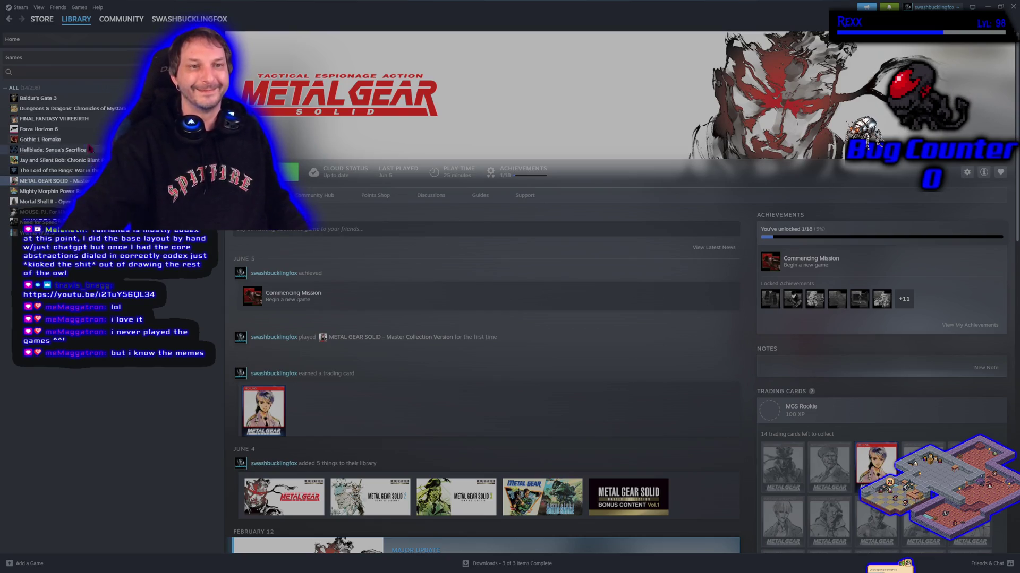
pyautogui.click(88, 108)
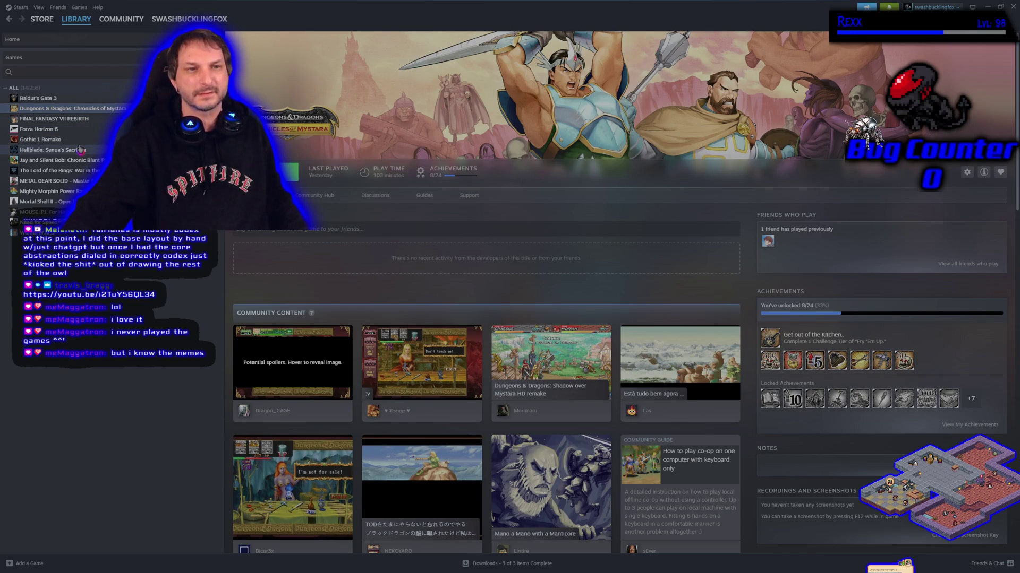
pyautogui.click(81, 149)
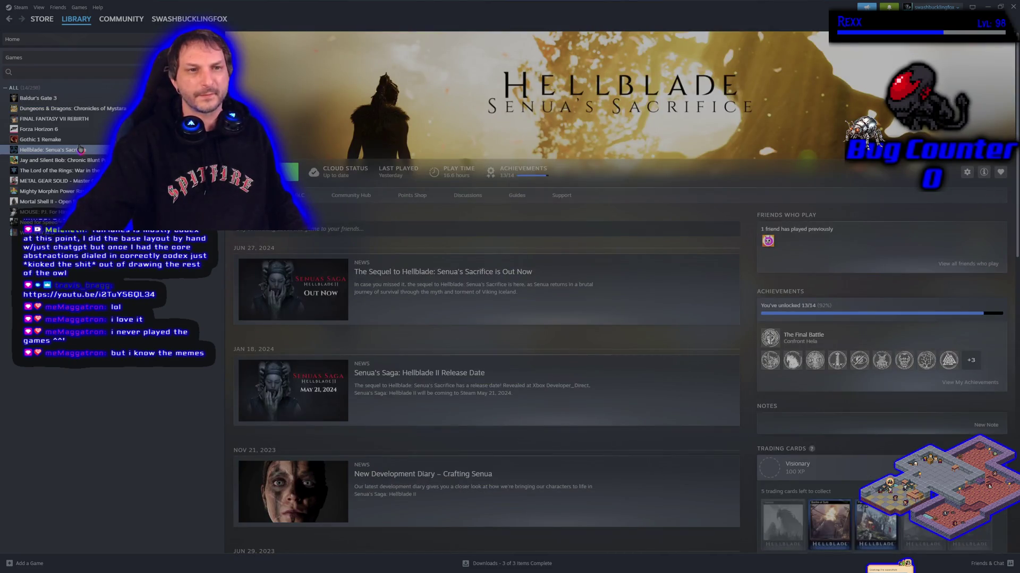
pyautogui.click(80, 191)
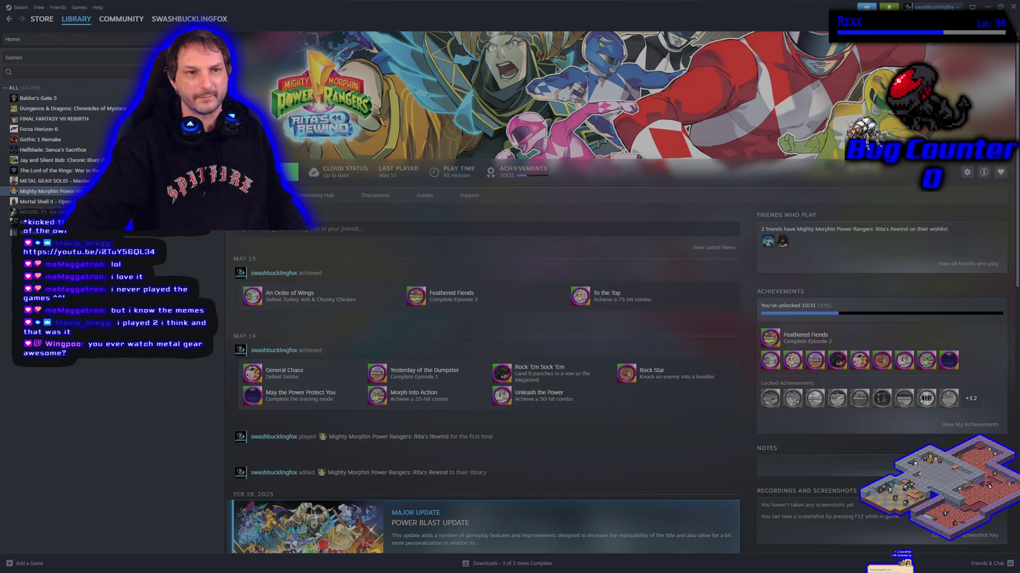
pyautogui.click(67, 171)
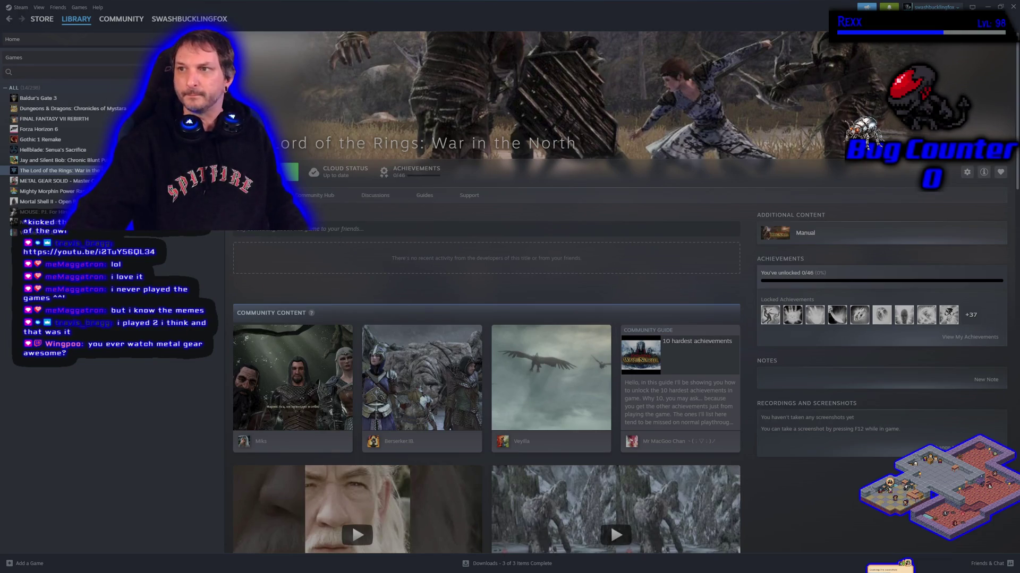
# Step: Check Unreal's asset-saving progress, then return to Steam's Mighty Morphin Power Rangers page
pyautogui.hotkey('alt', 'Tab')
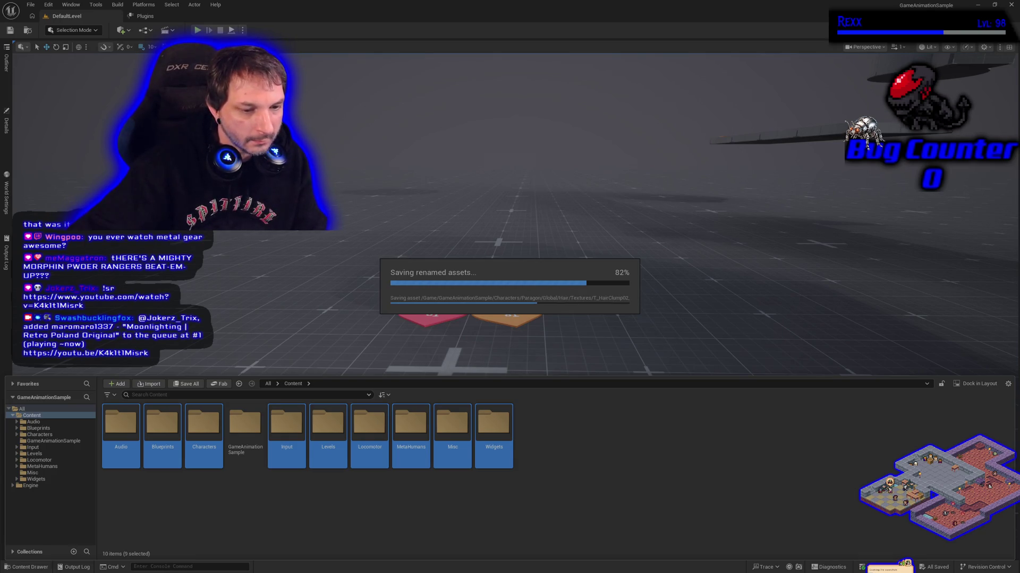
pyautogui.hotkey('alt', 'Tab')
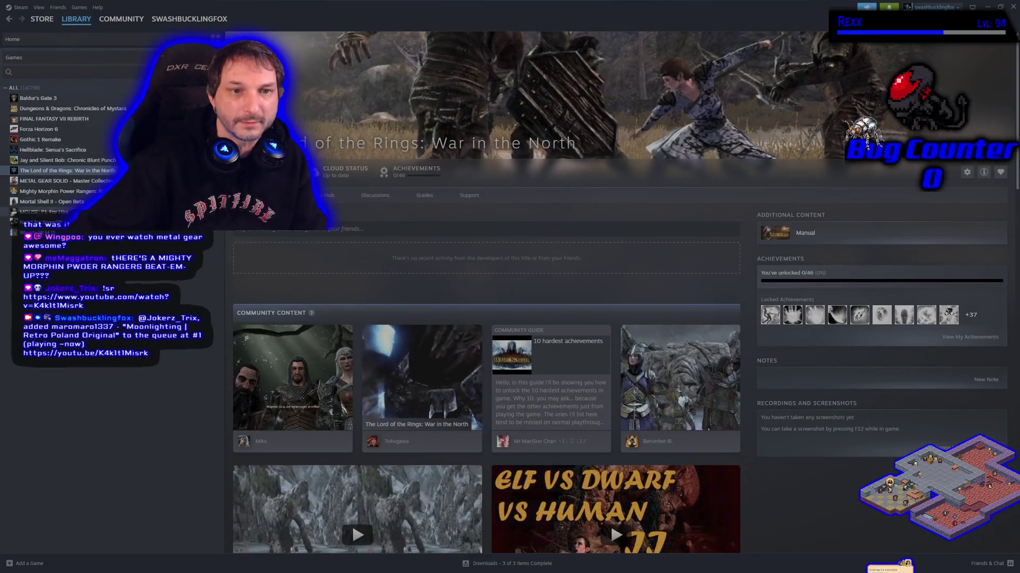
pyautogui.click(53, 191)
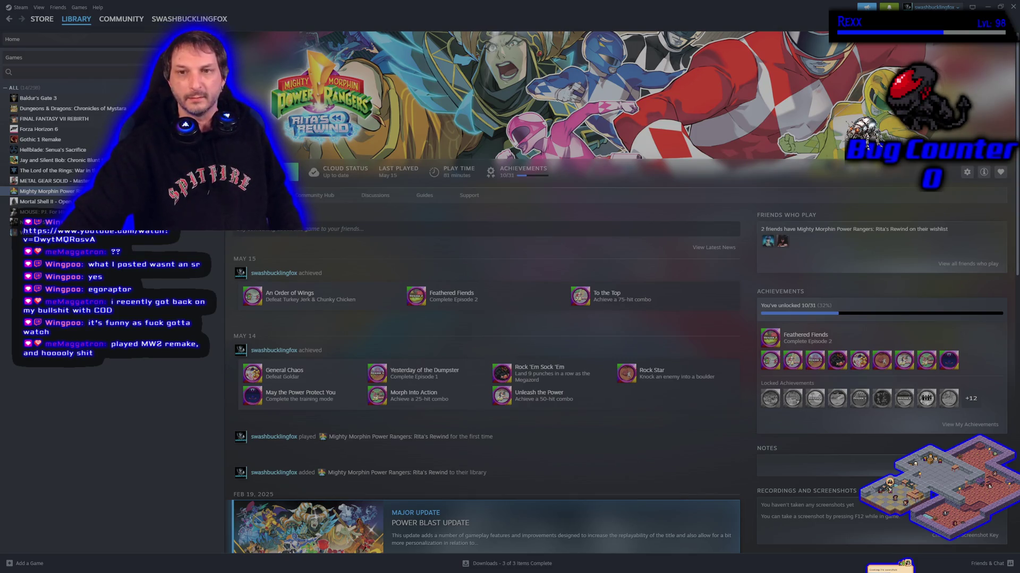
# Step: Open the Jay and Silent Bob: Chronic Blunt Punch page in the Steam library
pyautogui.click(59, 159)
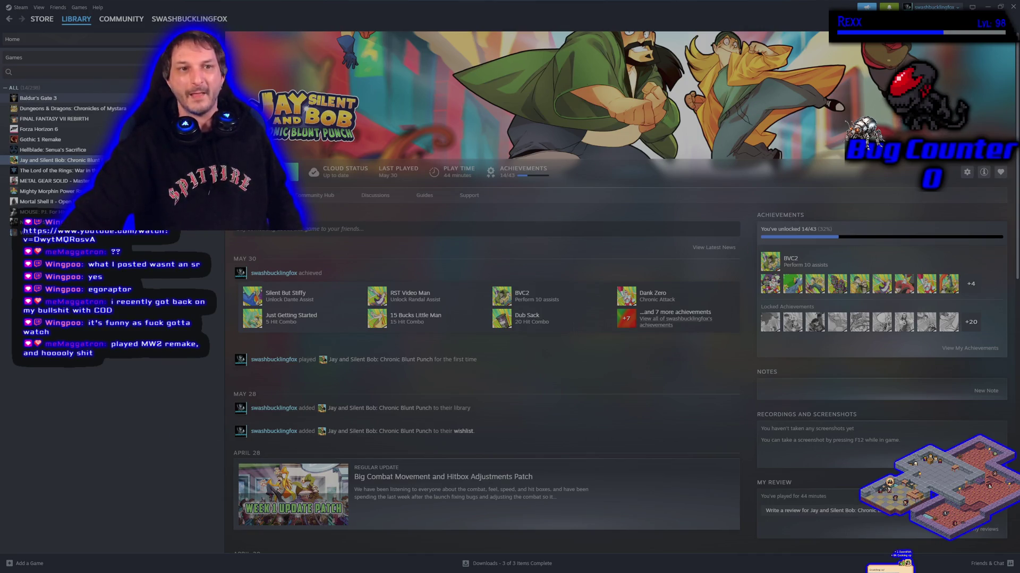
# Step: View the Dungeons & Dragons: Chronicles of Mystara page in Steam, then close Steam
pyautogui.click(79, 108)
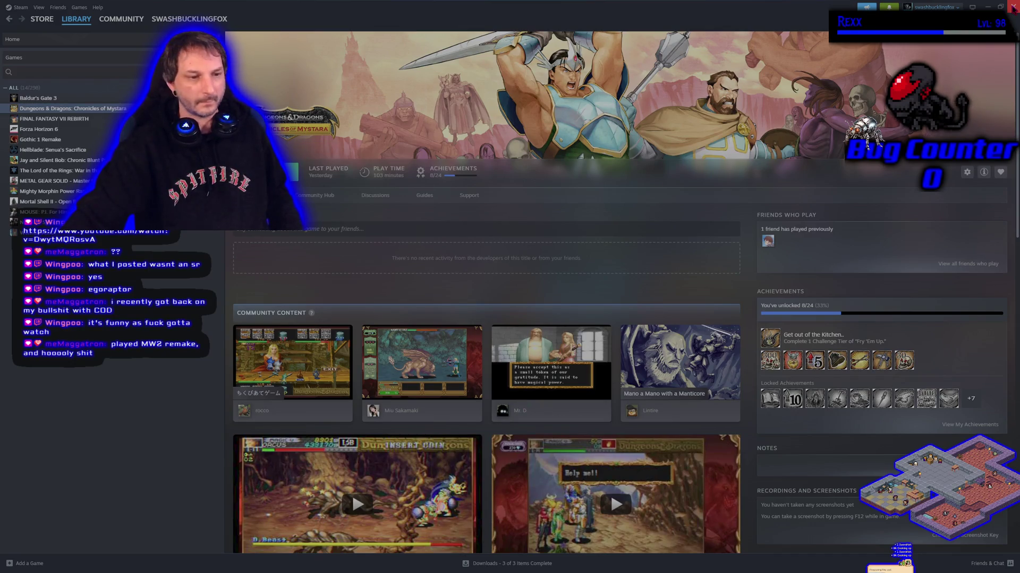
pyautogui.click(1013, 8)
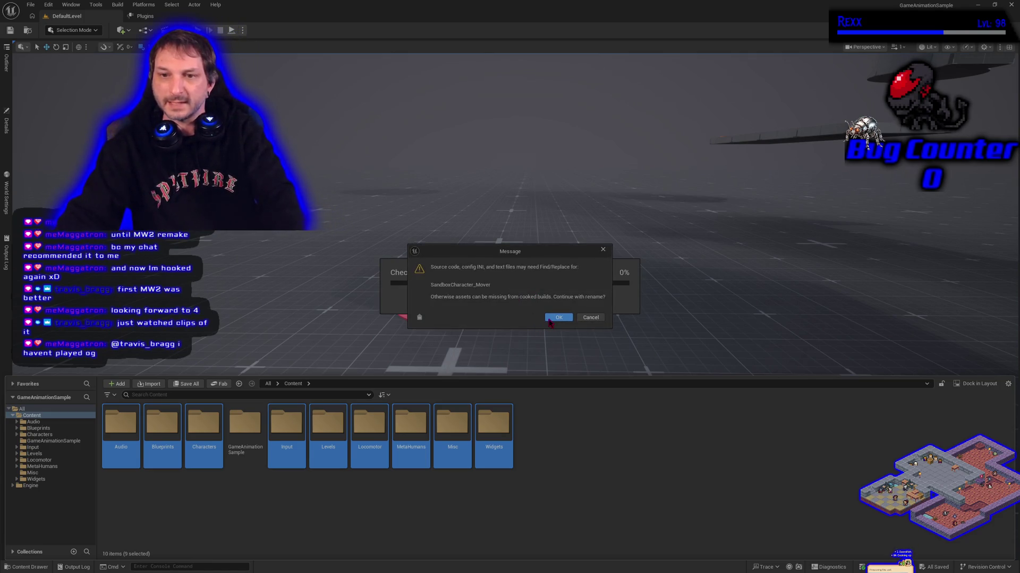
# Step: Accept the SandboxCharacter_Mover rename warning so the folder move continues
pyautogui.click(549, 319)
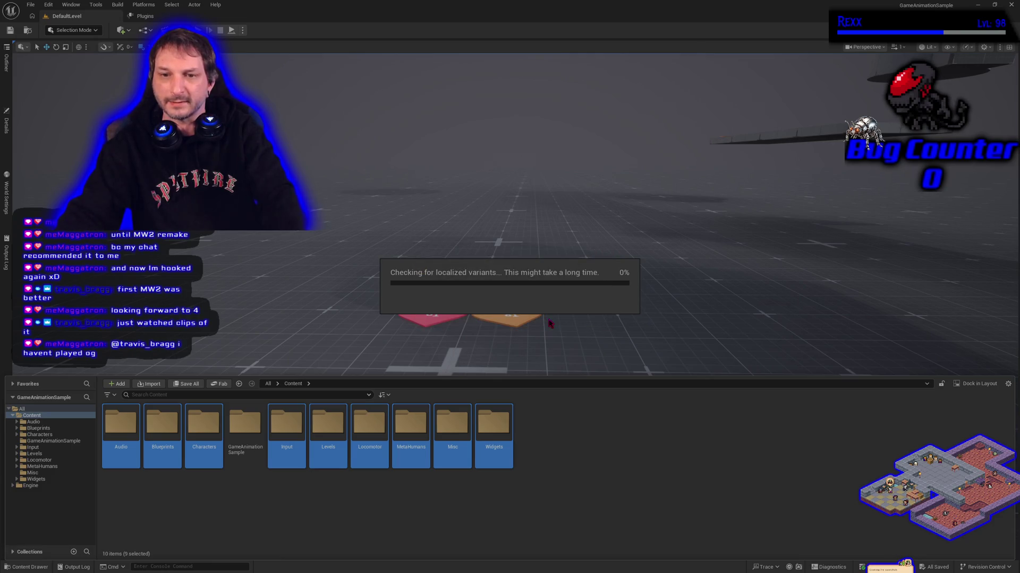